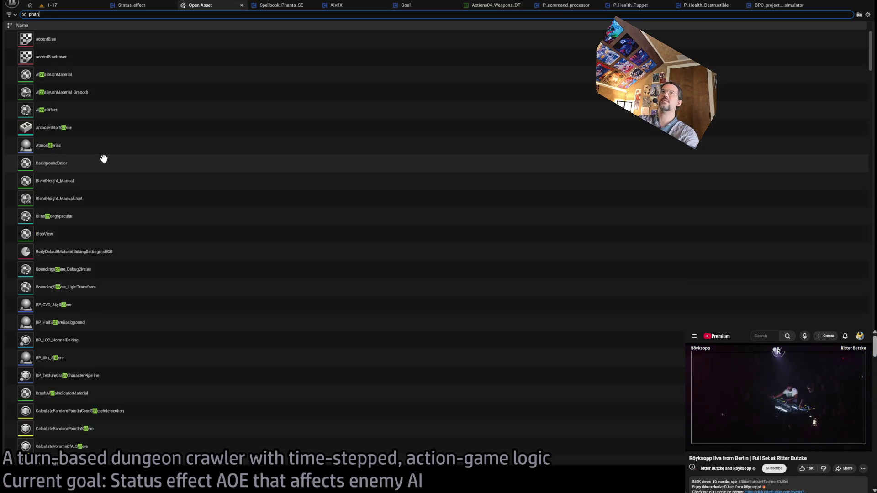
Step: Find the MH_Spellbook_phanta_hitboxes data asset with the Open Asset search and open it
type("an")
left_click(93, 74)
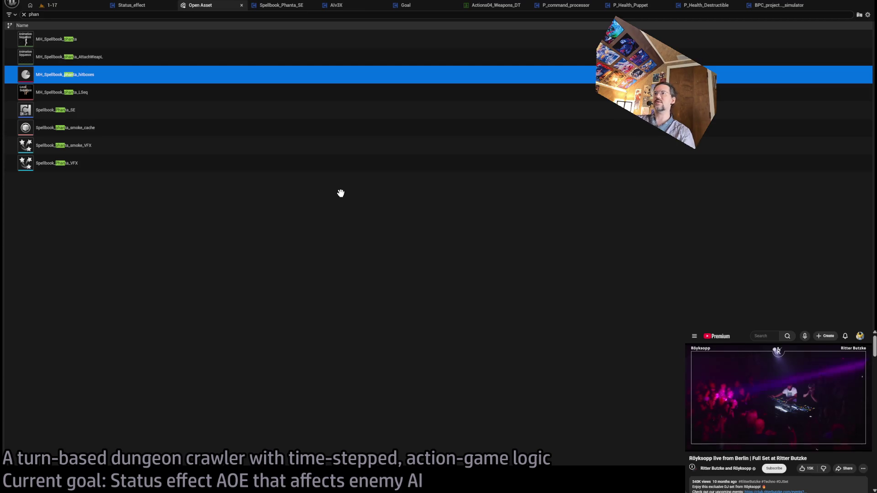
key("Return")
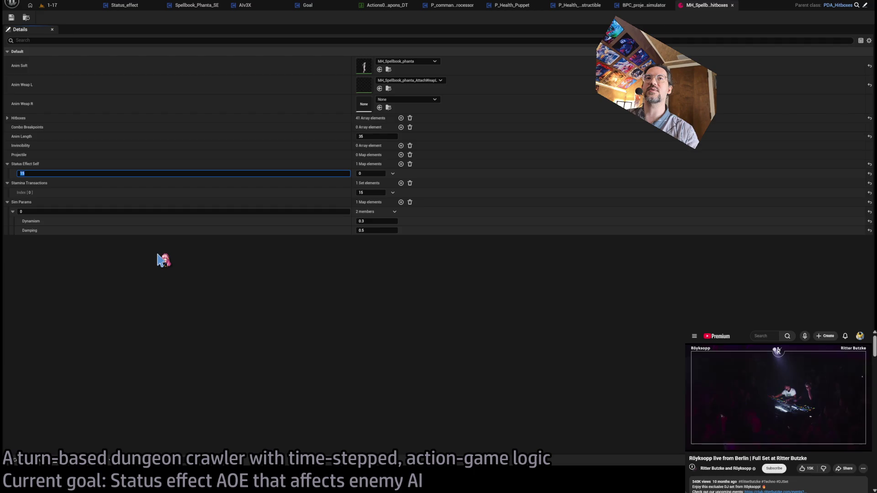
Step: Lower the self status effect's Stamina Transactions [0] from 15 to 13 and save
left_click(22, 174)
left_click_drag(375, 192, 371, 192)
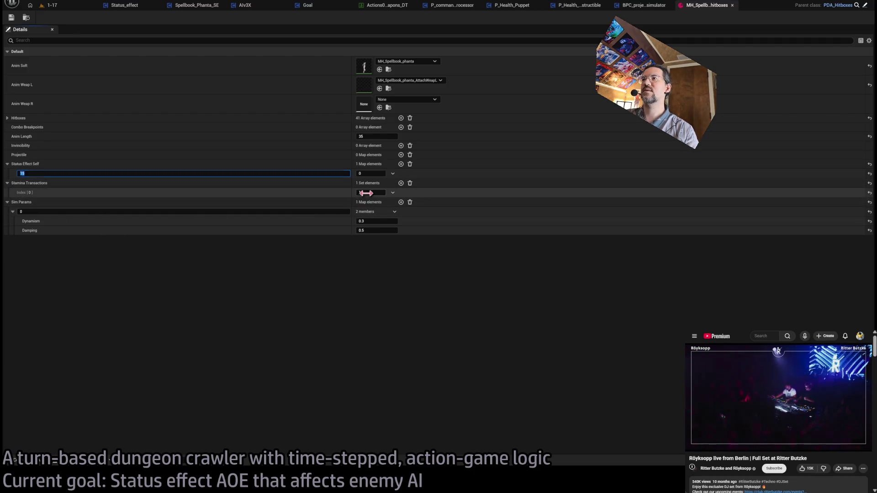
left_click(11, 17)
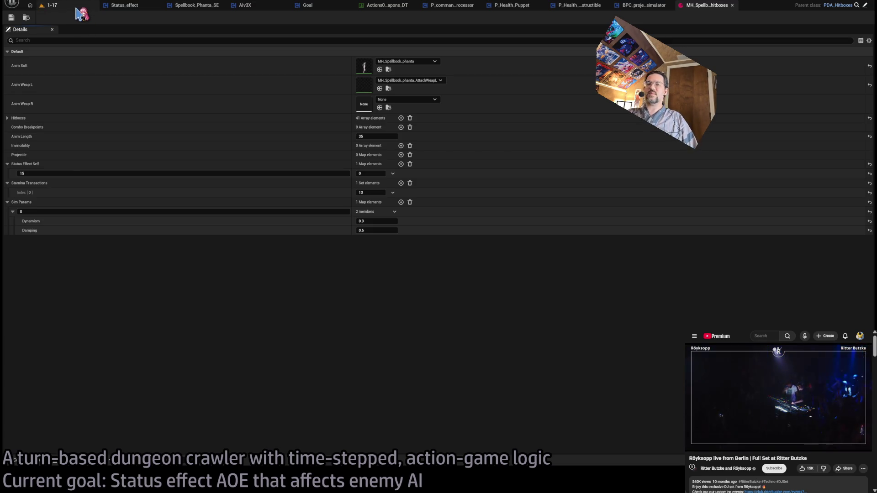
Step: Start a Play-In-Editor session of level 1-17 and play a first movement turn
left_click(77, 9)
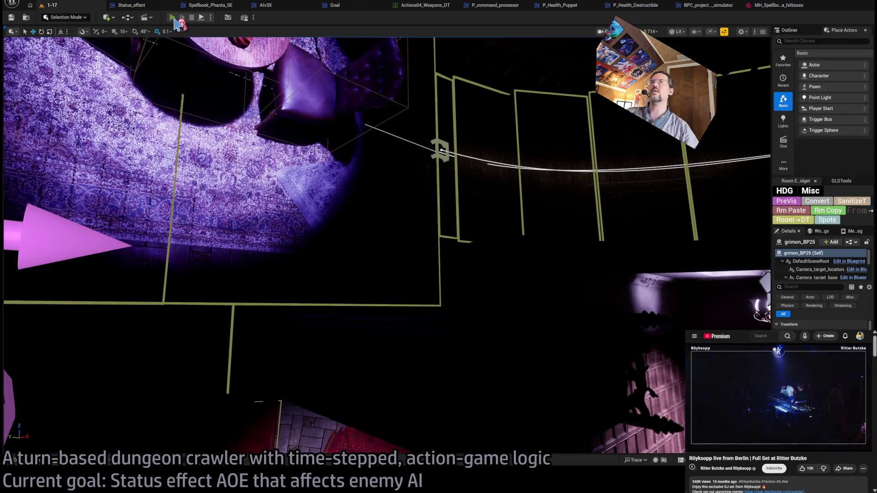
key("alt+p")
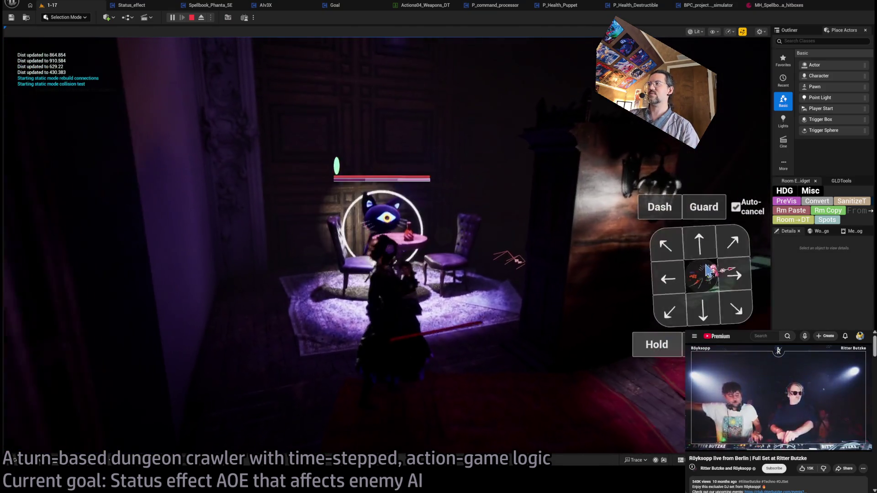
left_click(693, 244)
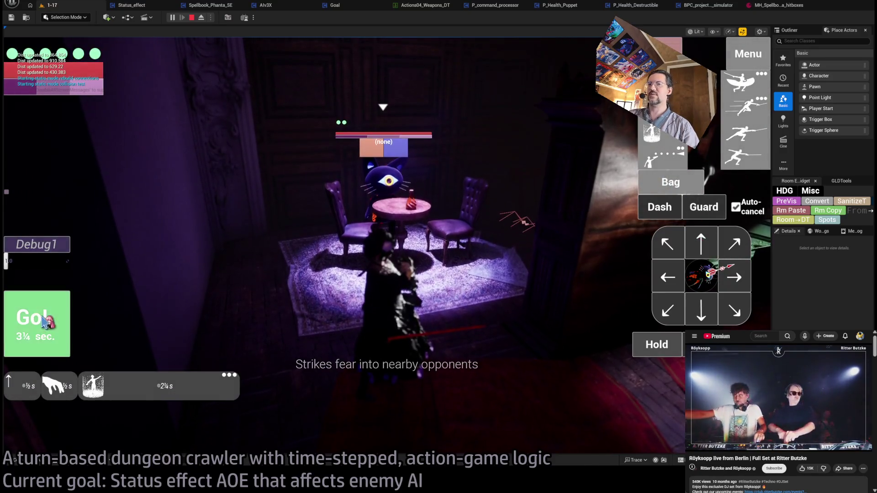
left_click(43, 322)
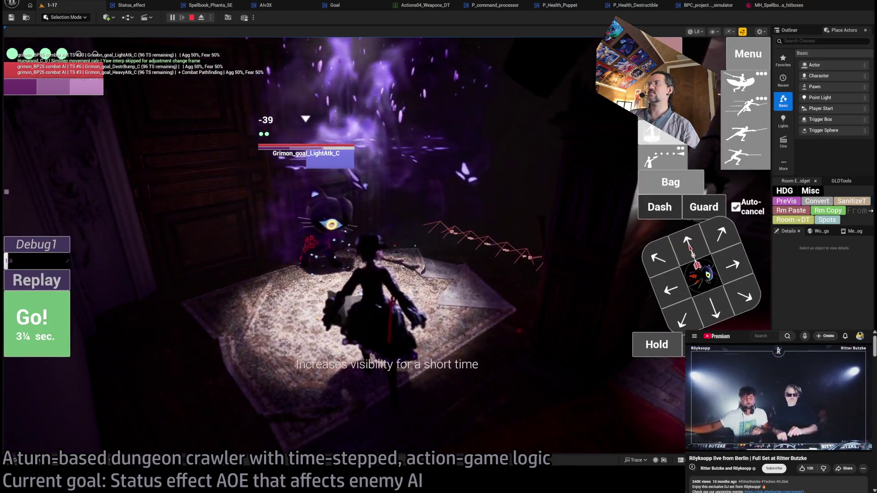
Step: Cast the fear spell on the cats, play two more turns, then stop and view the rug room
left_click(651, 133)
left_click(57, 315)
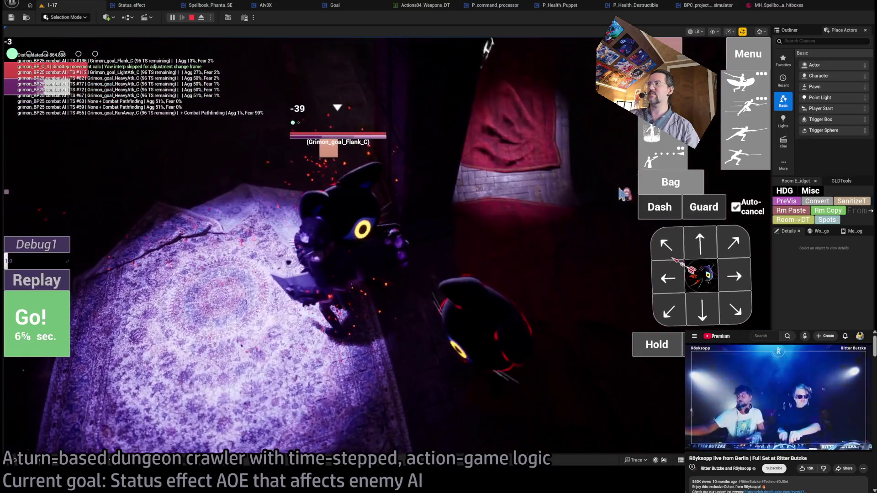
left_click(352, 235)
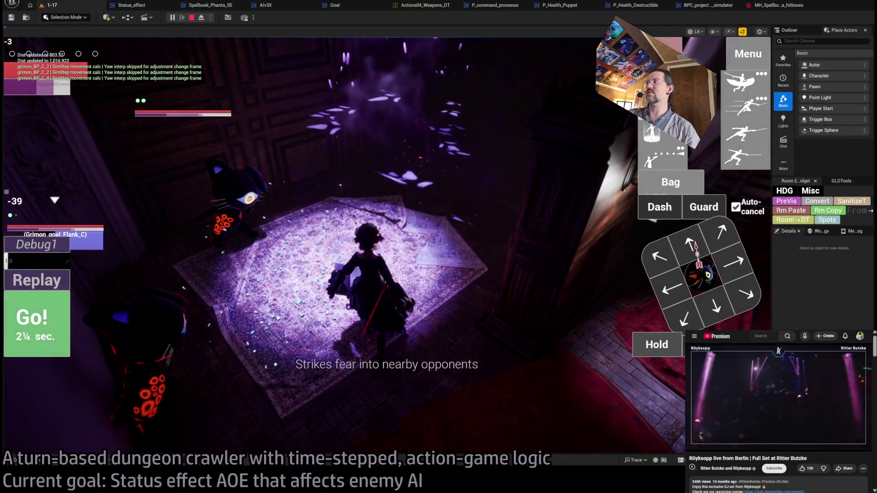
left_click(62, 326)
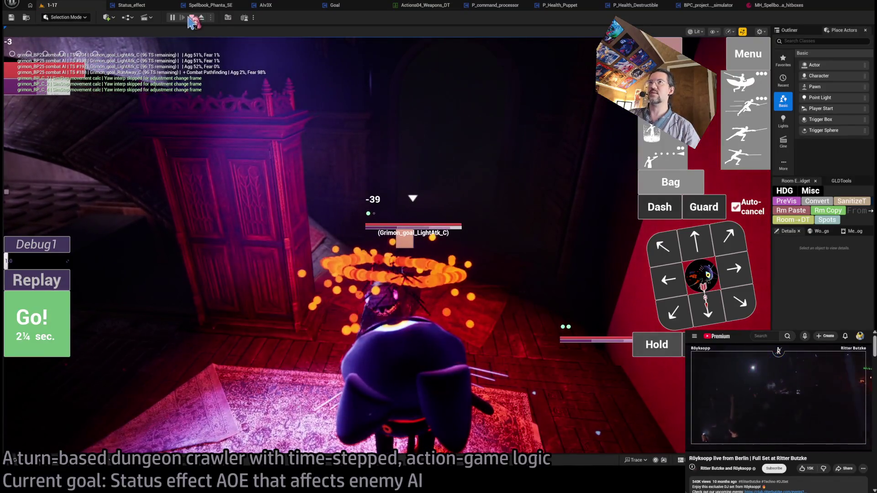
left_click(192, 17)
mouse_move(349, 211)
left_mouse_down()
mouse_move(630, 302)
mouse_move(397, 250)
left_mouse_up()
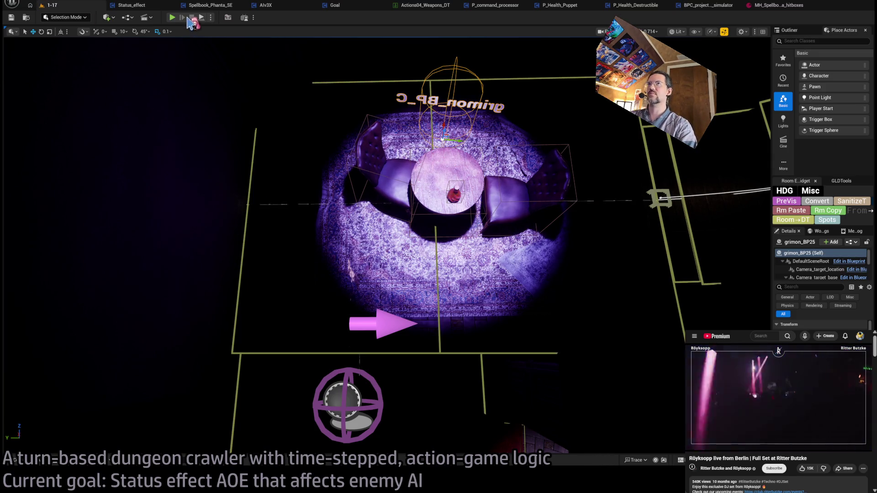
key("alt+p")
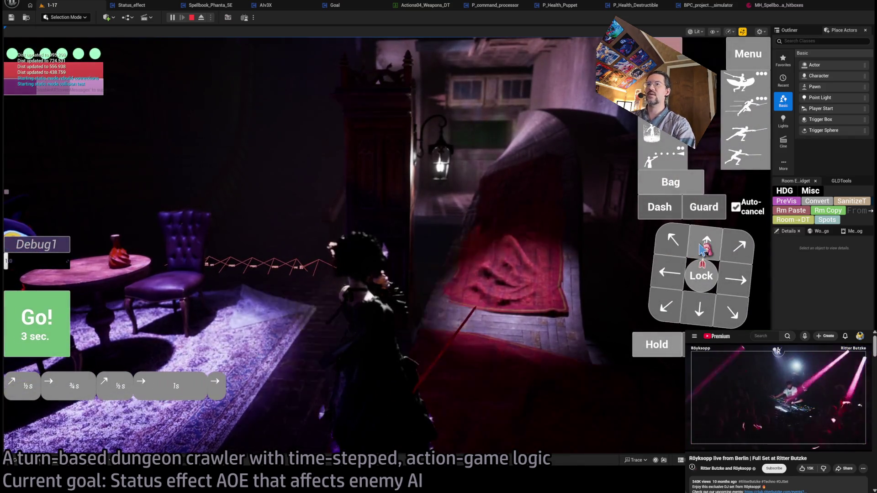
left_click(37, 320)
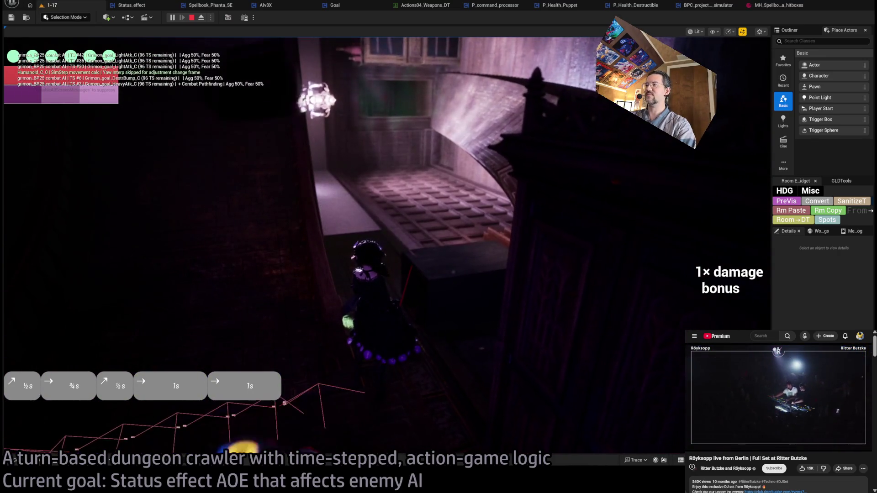
key("Up")
key("Right")
key("Down")
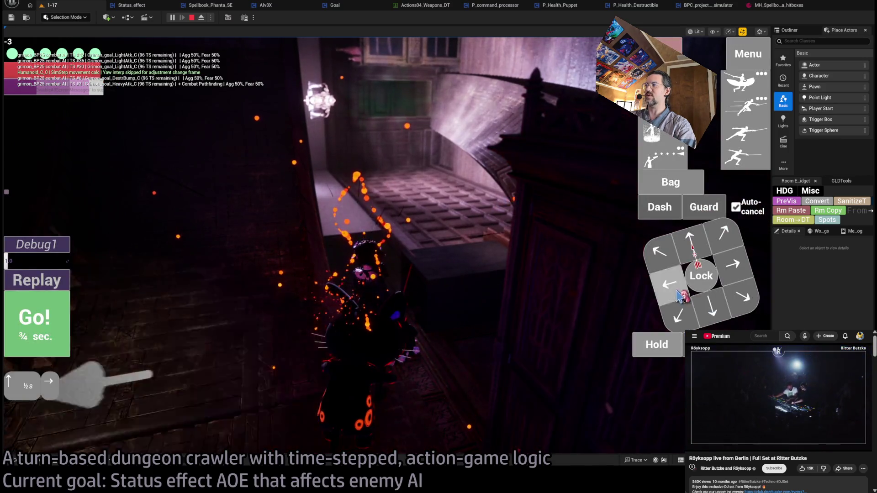
left_click(58, 326)
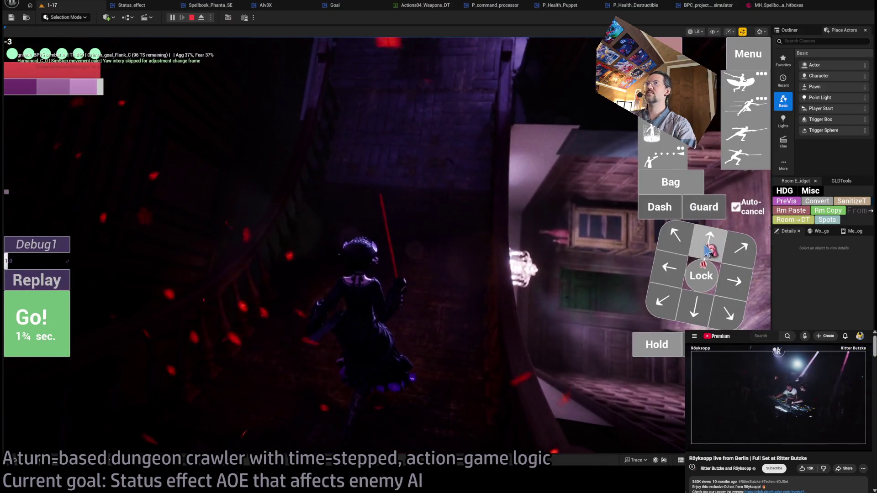
left_click(673, 182)
left_click(322, 130)
left_click(50, 320)
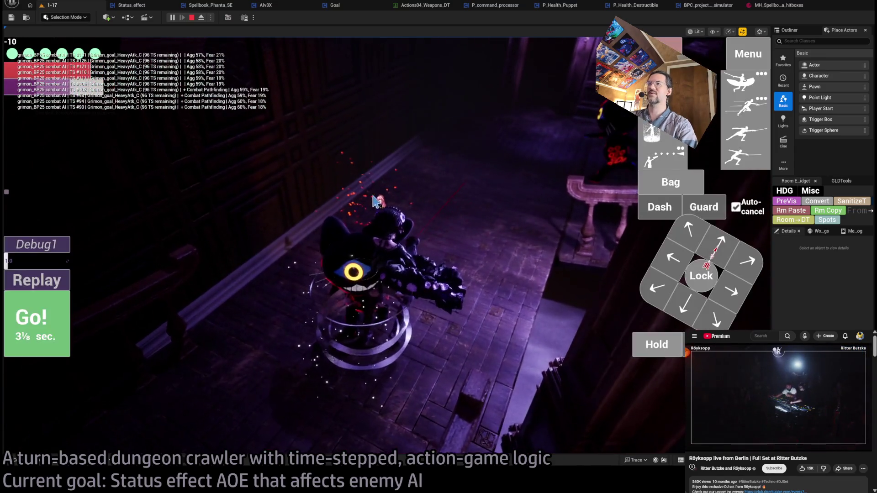
left_click(709, 244)
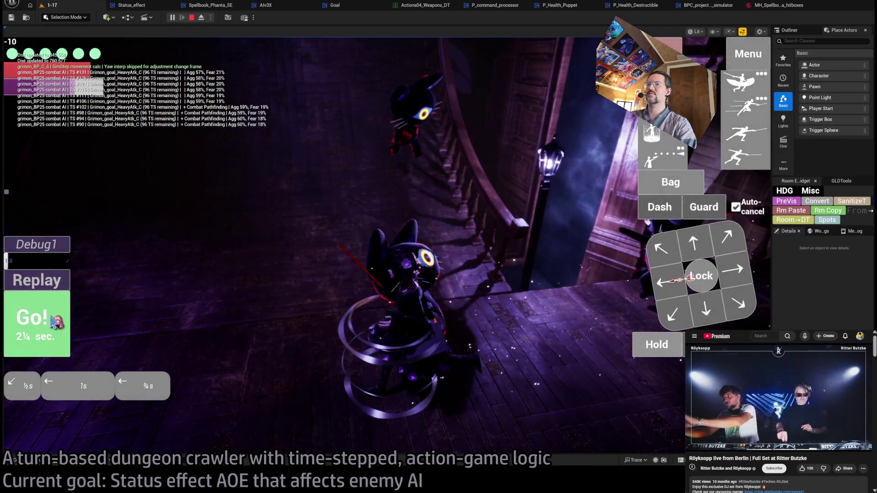
left_click(52, 322)
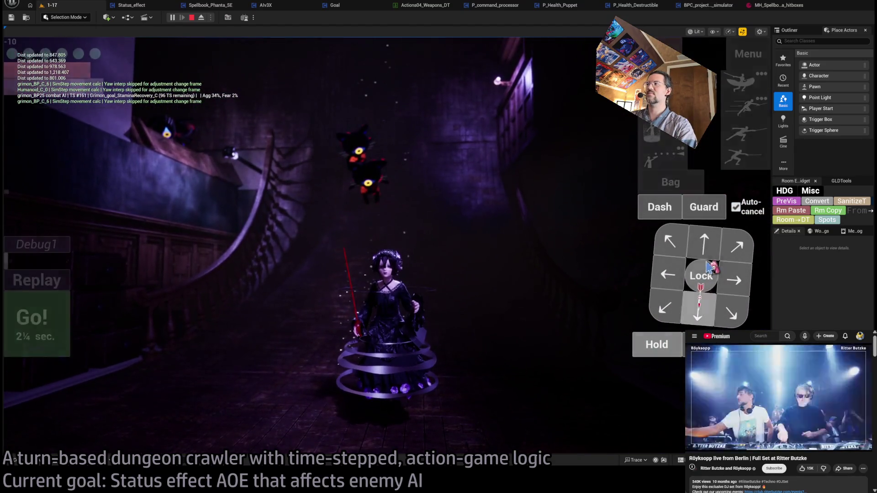
left_click(713, 248)
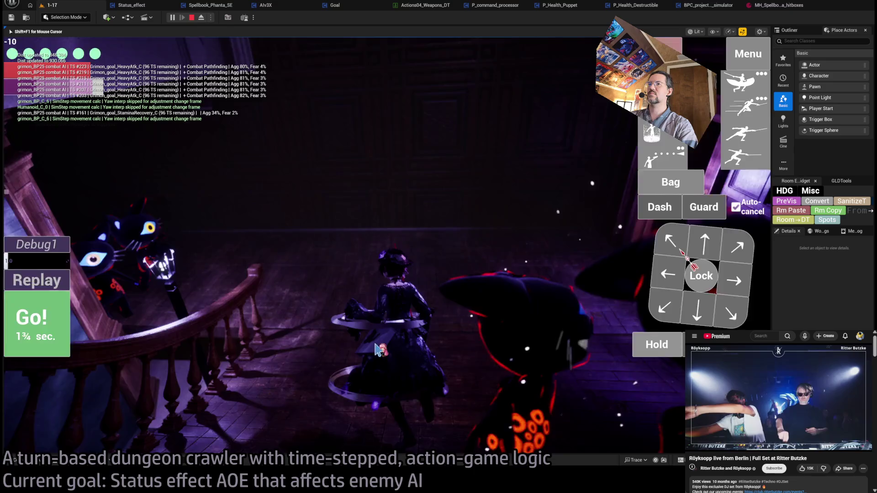
left_click(702, 249)
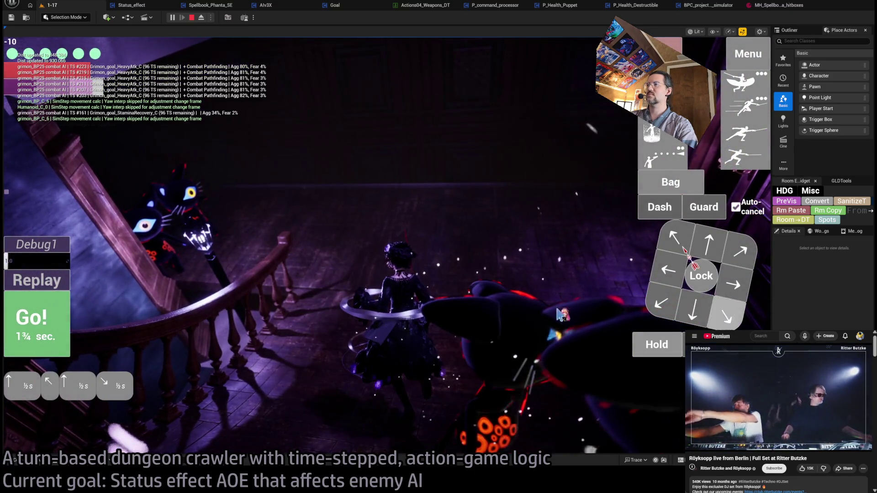
left_click(60, 322)
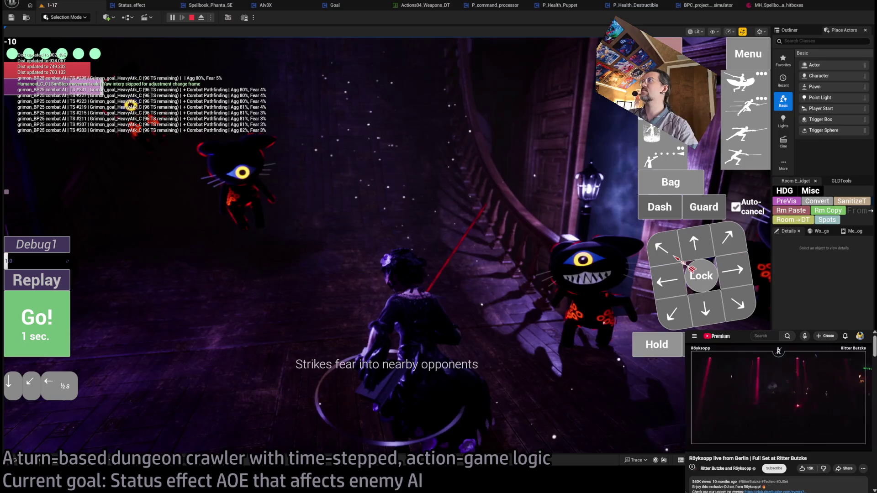
left_click(40, 319)
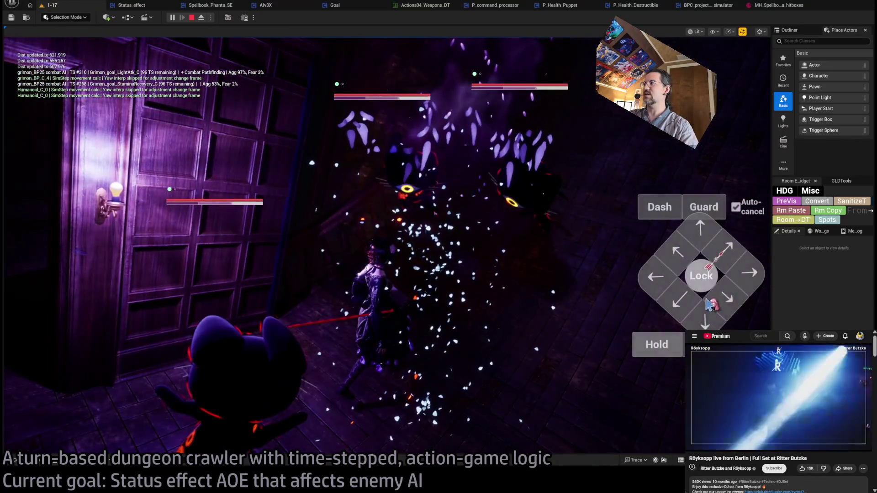
left_click(657, 350)
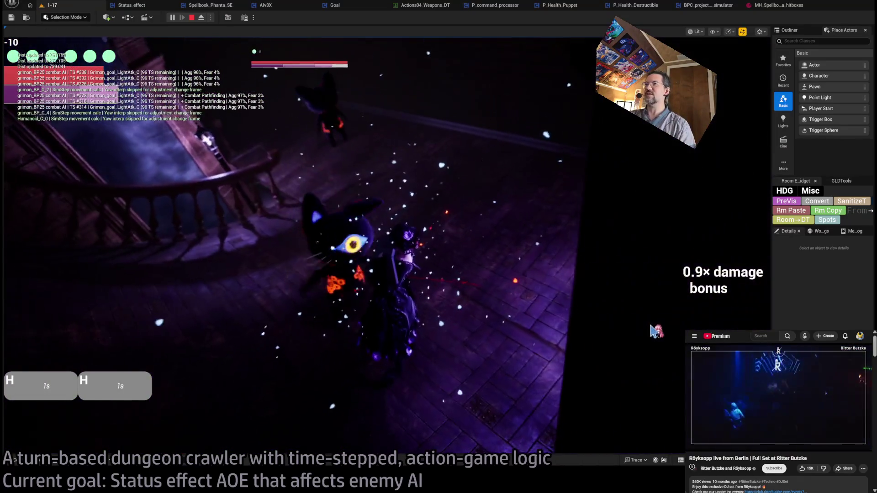
left_click(192, 17)
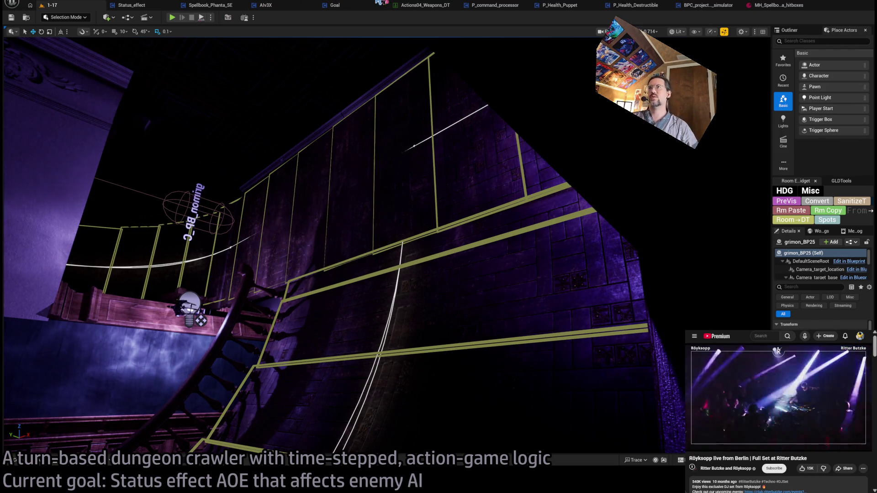
Step: In Actions04_Weapons_DT collapse the opponent and self status entries, then go back to level 1-17
left_click(415, 5)
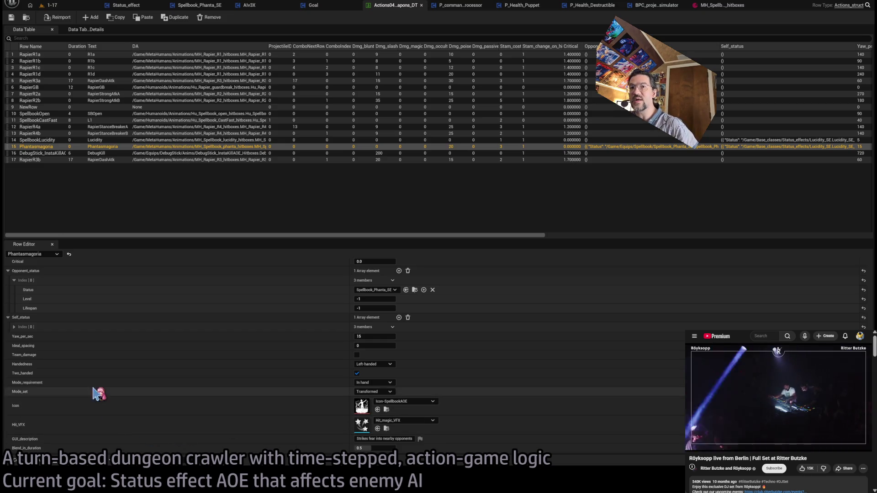
left_click(8, 271)
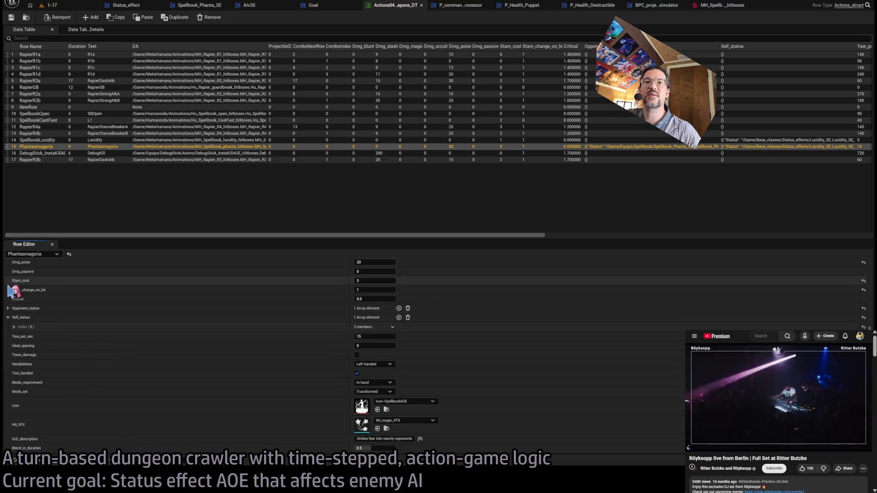
left_click(7, 319)
scroll(94, 343, "up", 3)
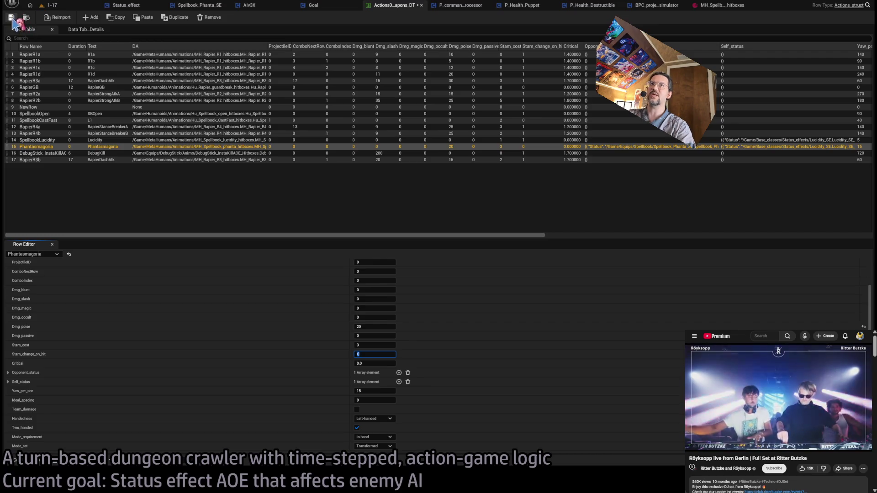
left_click(54, 6)
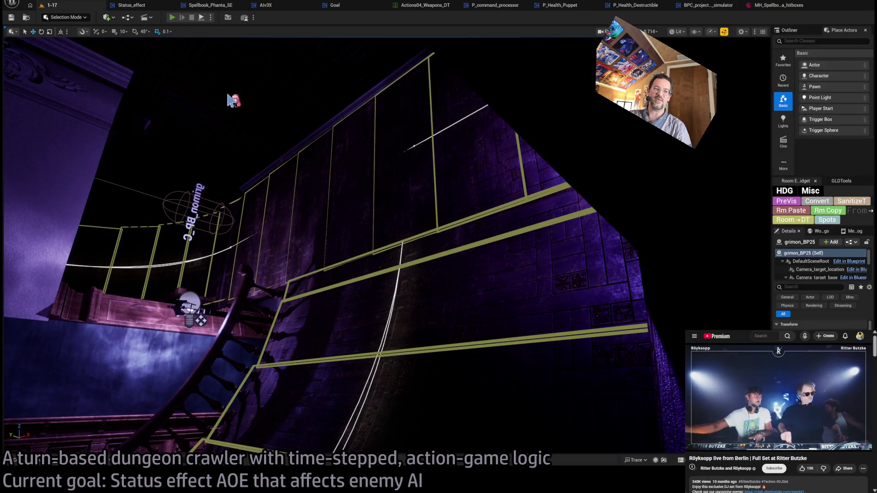
key("alt+p")
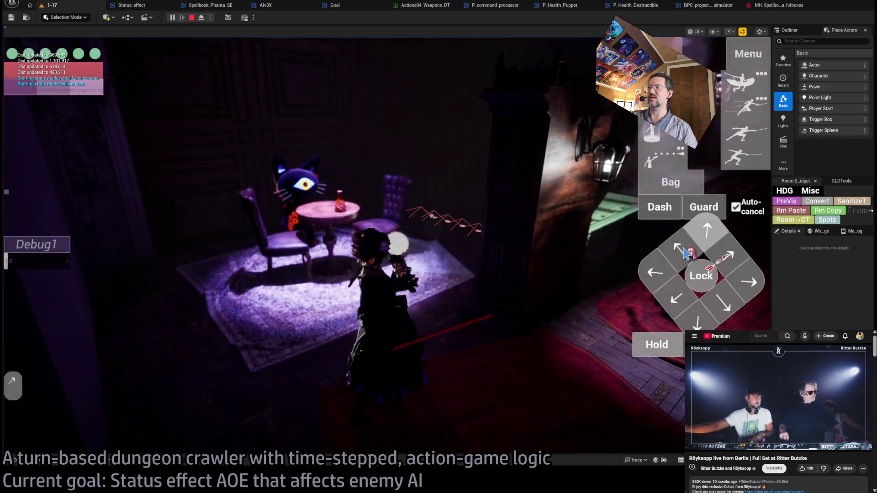
left_click(685, 253)
left_click(652, 132)
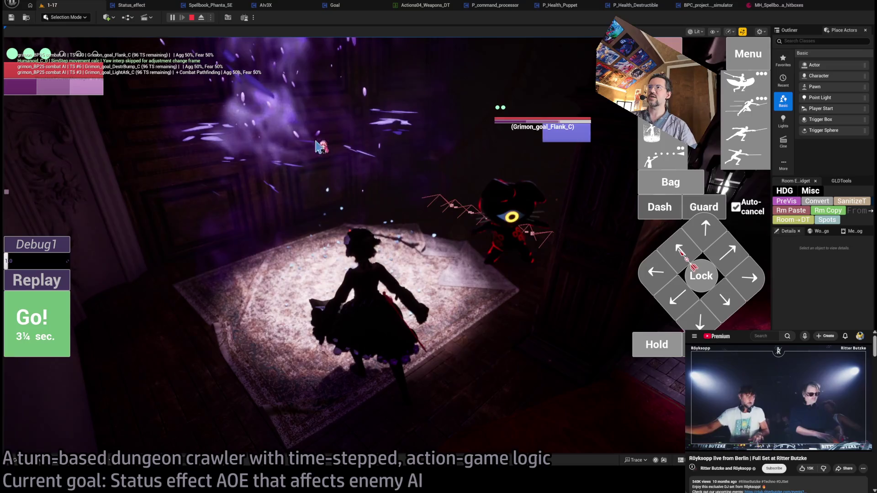
left_click(661, 350)
left_click(661, 350)
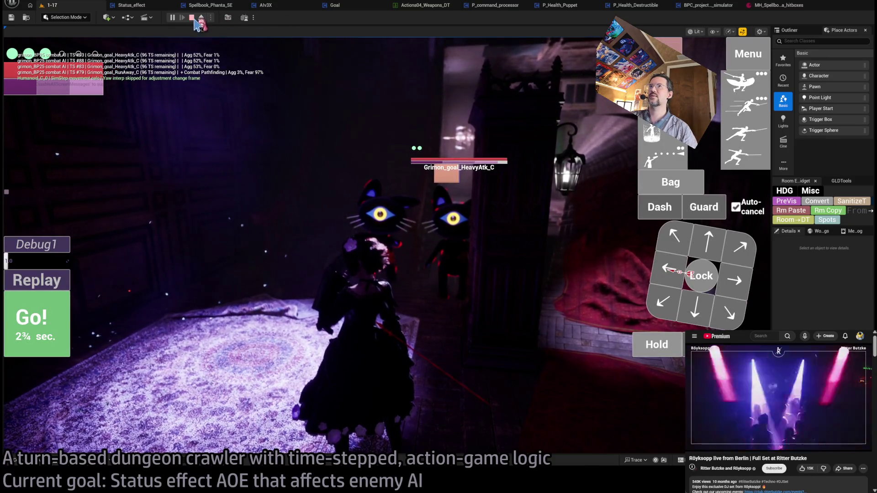
left_click(192, 18)
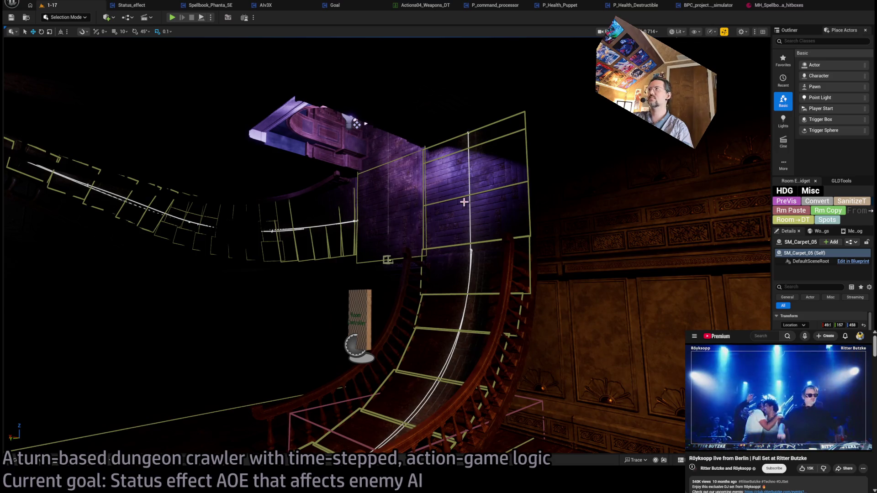
Step: Check the spellbook hitboxes asset, then close it and every other asset editor tab except 1-17
left_click(787, 6)
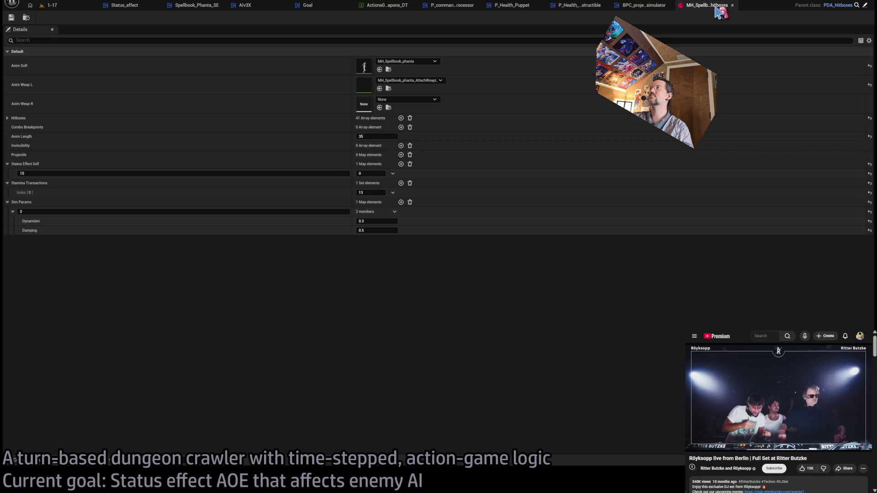
middle_click(716, 7)
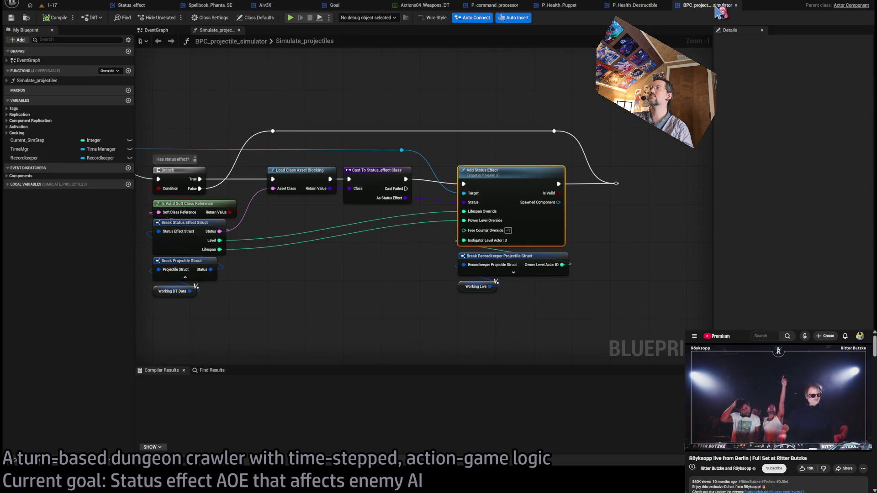
middle_click(155, 6)
middle_click(156, 6)
middle_click(155, 5)
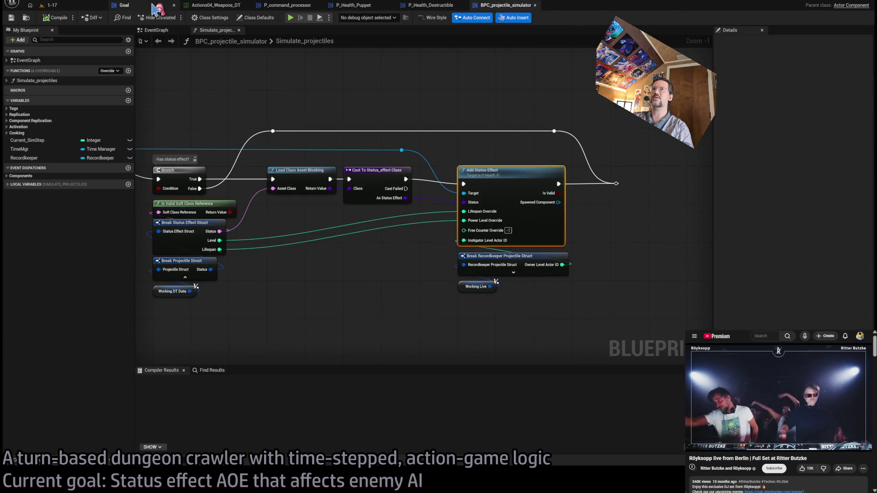
middle_click(155, 5)
middle_click(155, 5)
middle_click(156, 5)
middle_click(156, 5)
middle_click(155, 5)
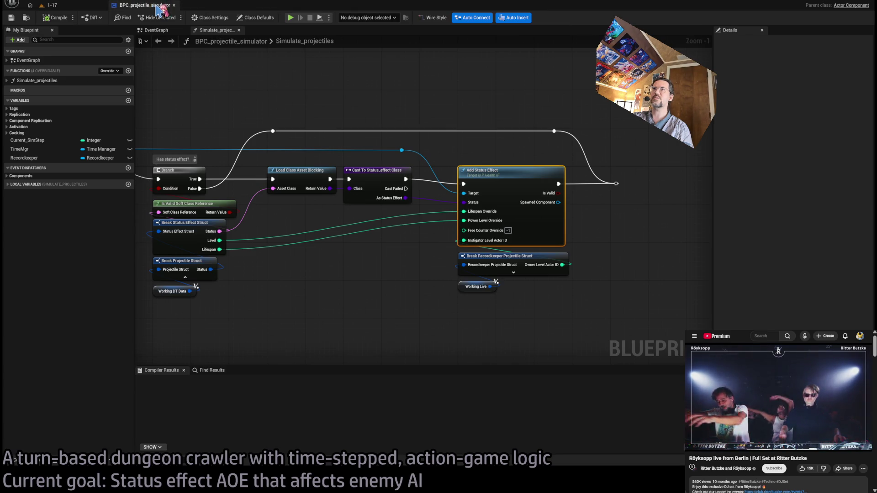
middle_click(155, 6)
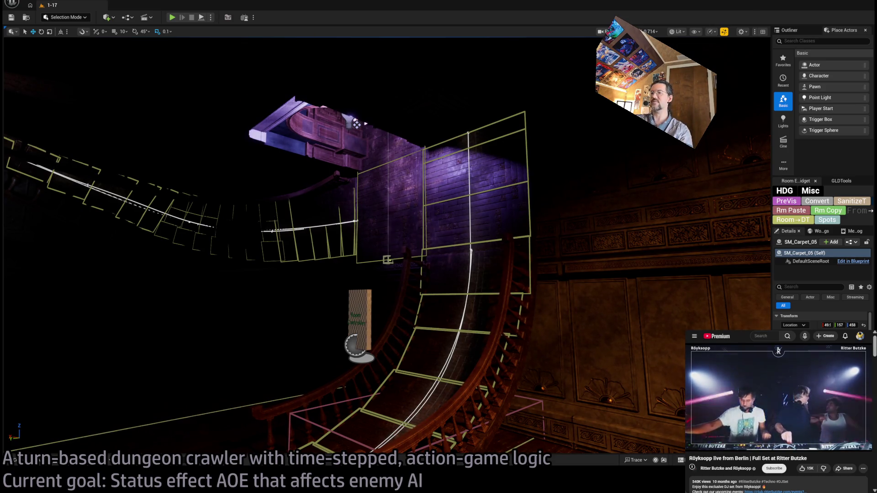
key("alt+Tab")
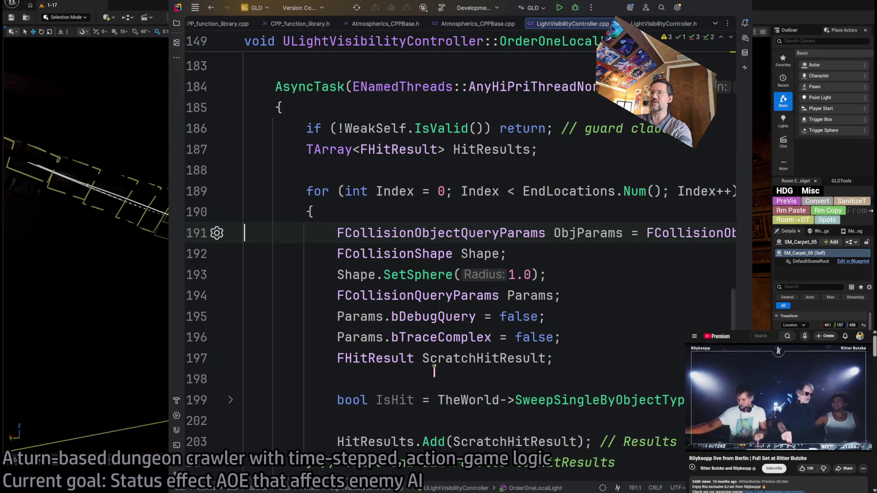
Step: Shrink the LightVisibilityController.cpp font to 17pt and minimize Rider
scroll(434, 371, "down", 5)
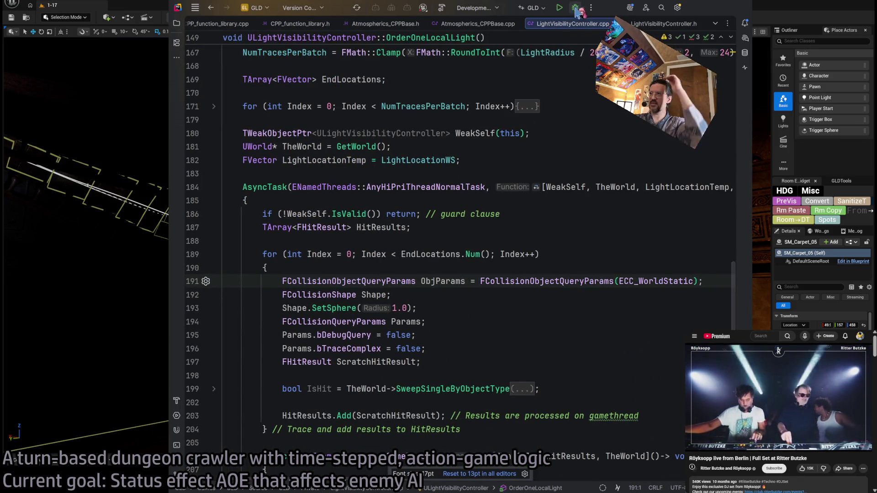
left_click(698, 9)
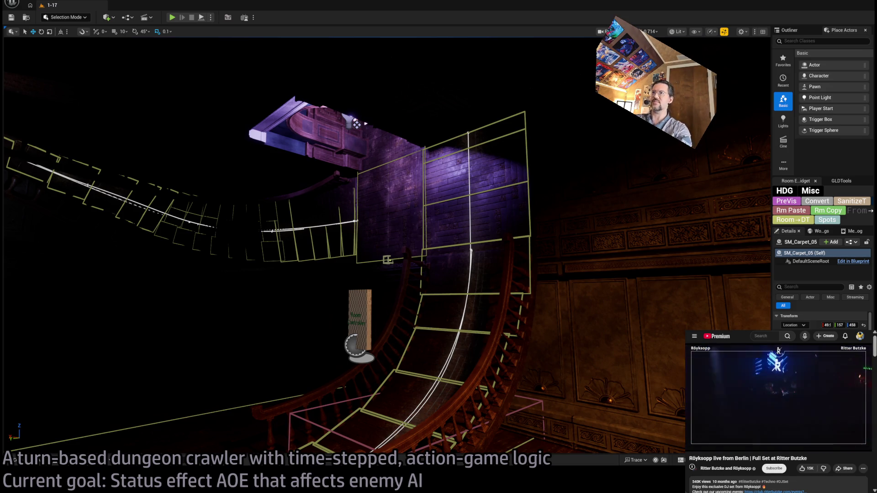
Step: Drag the Player spawn marker from near the entrance lamp down onto the floor
left_click(356, 123)
key("f")
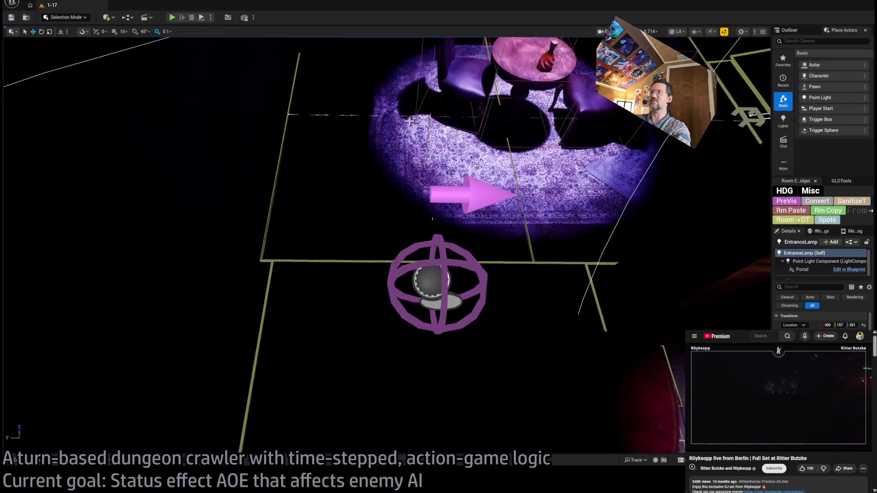
left_click(595, 260)
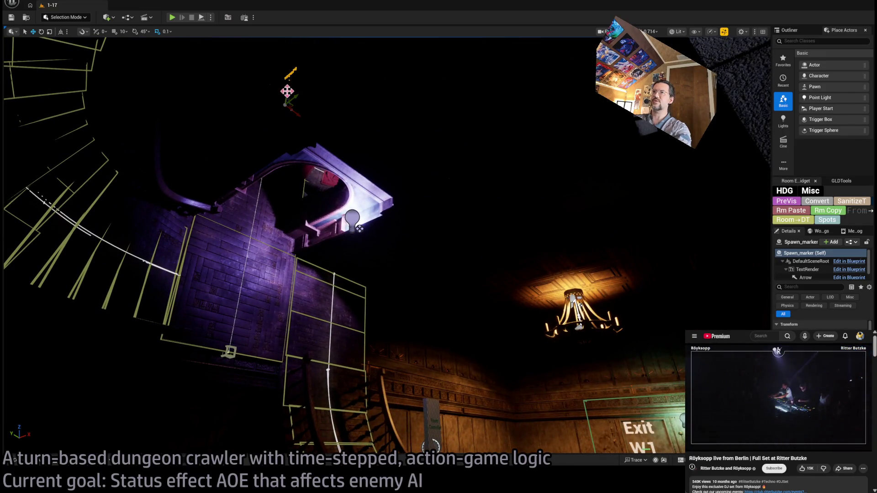
left_click_drag(287, 91, 231, 441)
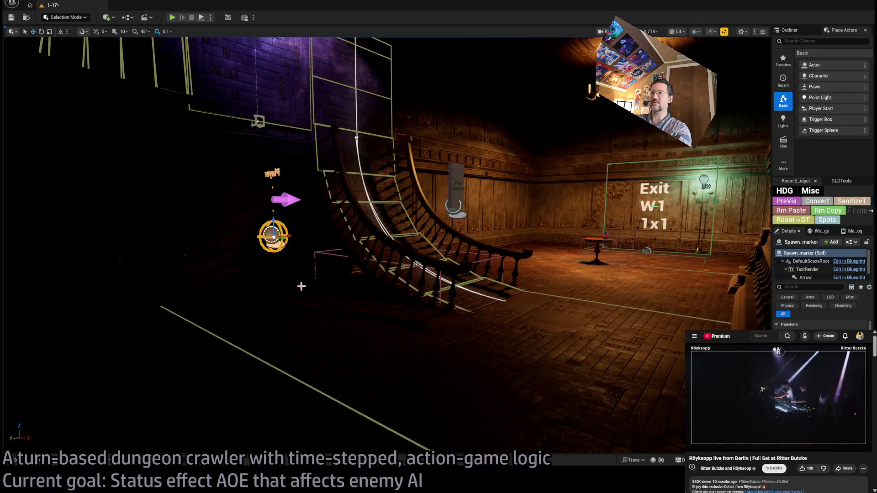
key("f")
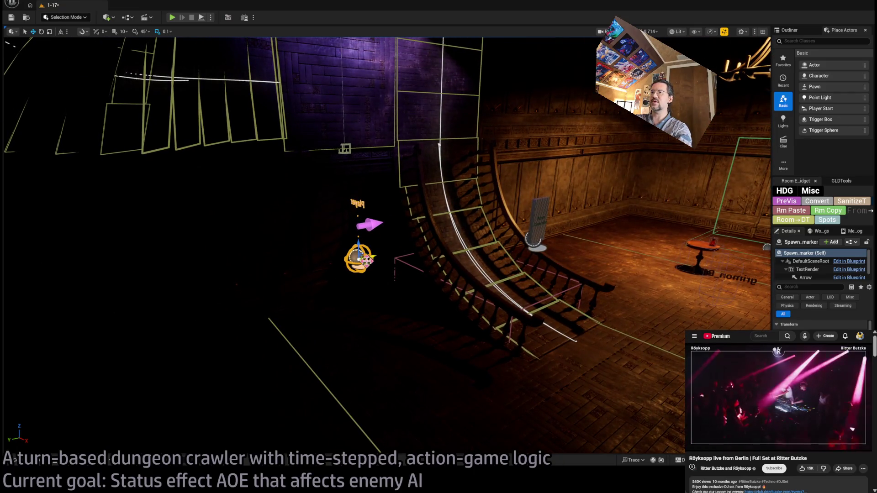
Step: Slide the spawn marker further along the chandelier hall floor and start a playtest
key("w")
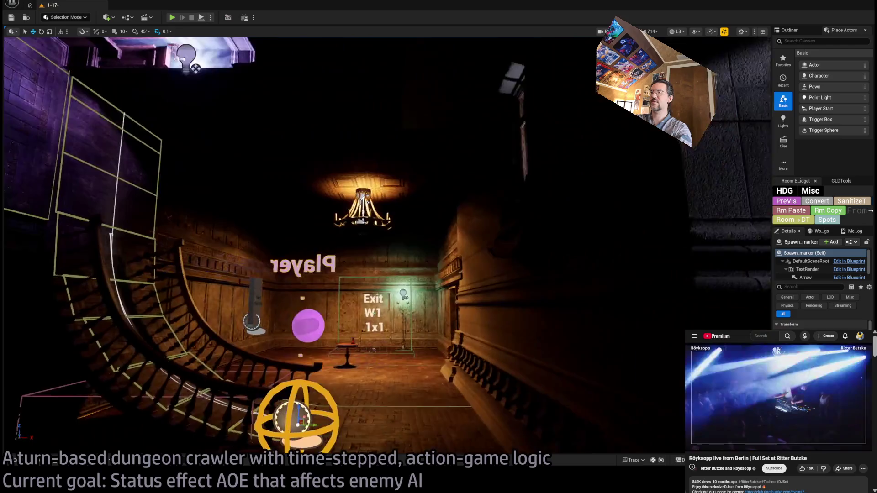
key("f")
mouse_move(406, 236)
left_mouse_down()
mouse_move(398, 352)
mouse_move(390, 305)
left_mouse_up()
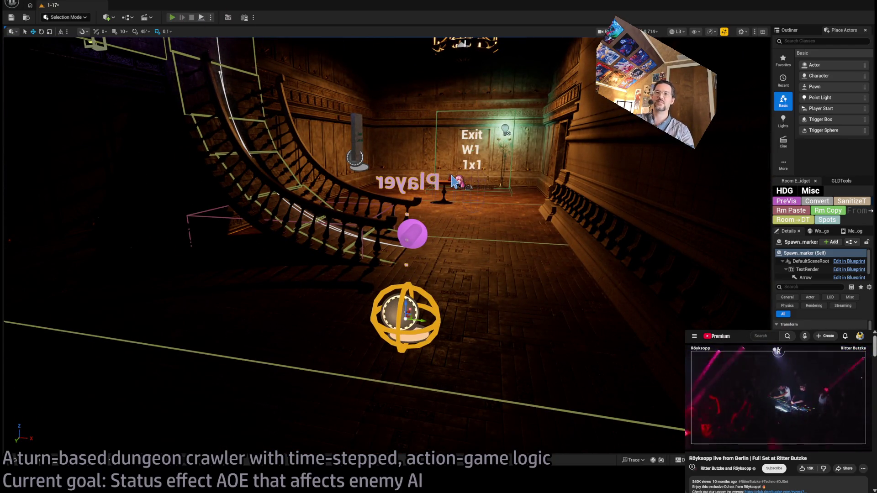
key("alt+p")
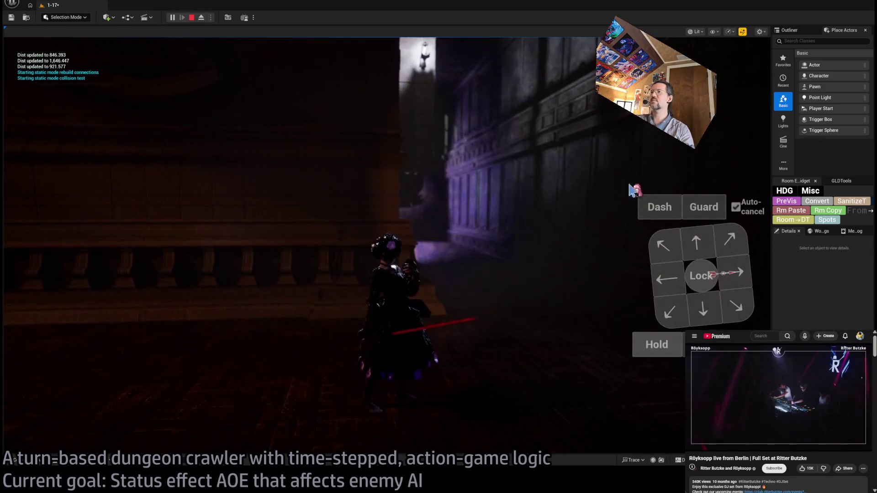
Step: Fill the fear-spell turn with Hold, let it play, then replay it
left_click(657, 348)
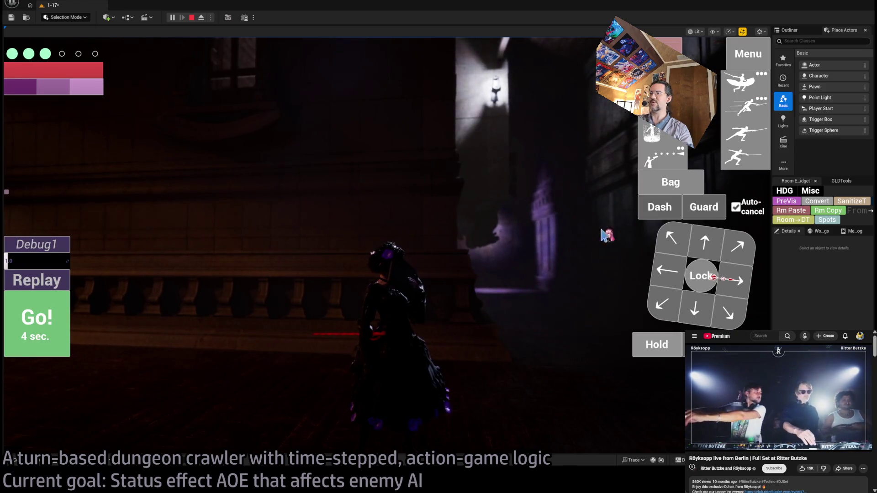
left_click(20, 280)
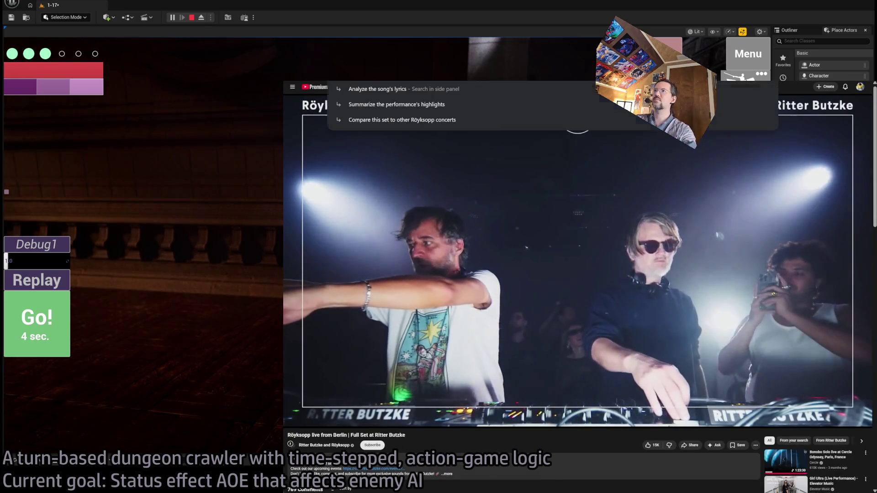
Step: Open the GLD: MetaDusk document from Google Docs in a new browser tab
key("ctrl+t")
type("docs")
key("Return")
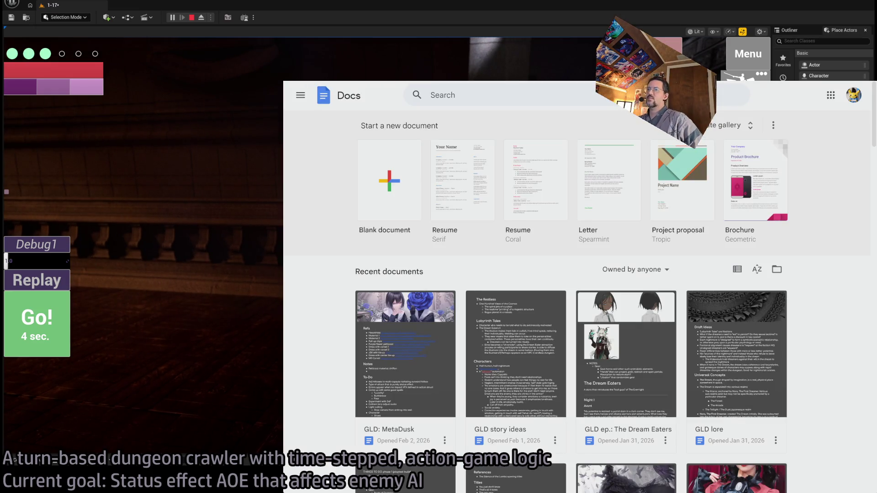
left_click(411, 320)
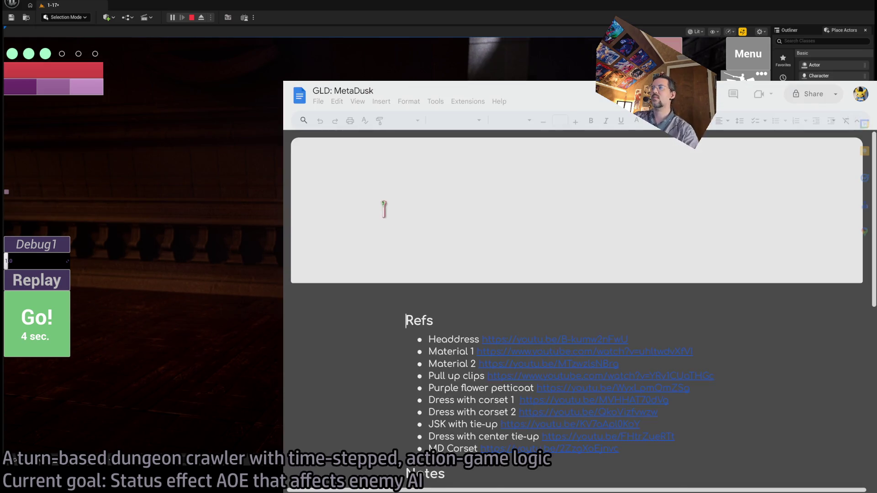
scroll(391, 242, "down", 8)
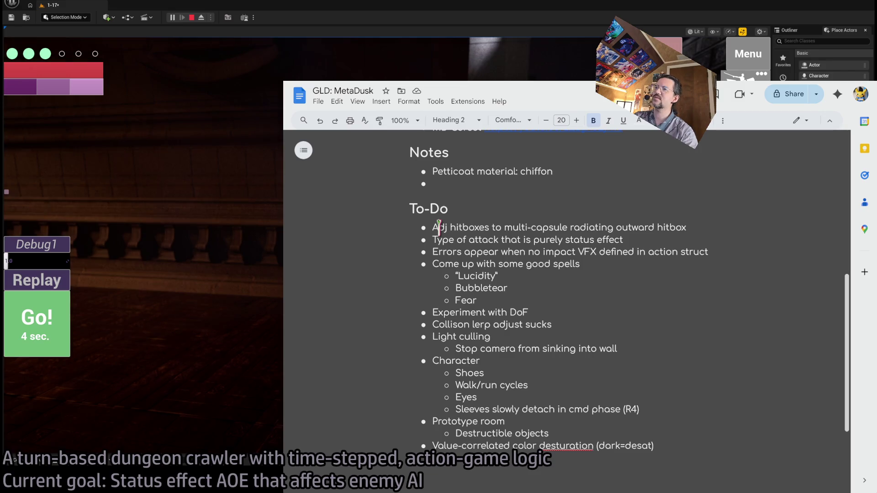
Step: Delete the finished hitbox item from the To-Do list
triple_click(438, 227)
triple_click(610, 227)
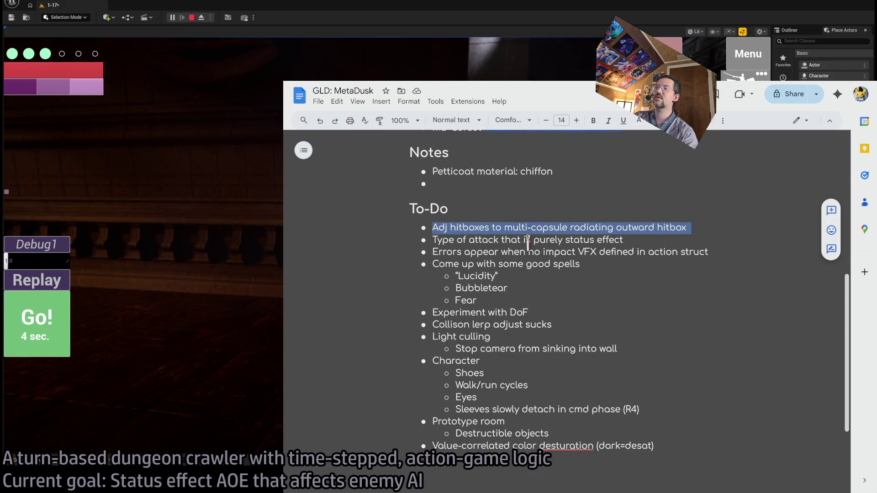
key("BackSpace")
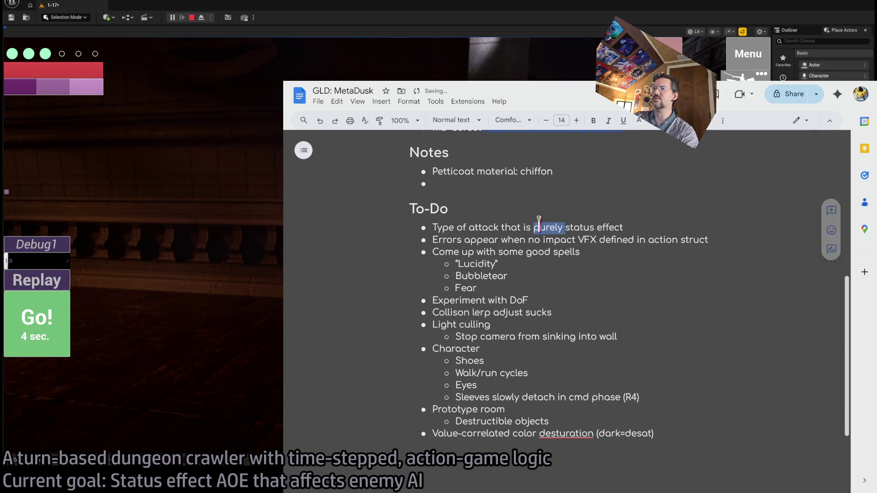
Step: Indent 'Errors appear when no impact VFX' as a sub-item under 'Type of attack'
triple_click(526, 227)
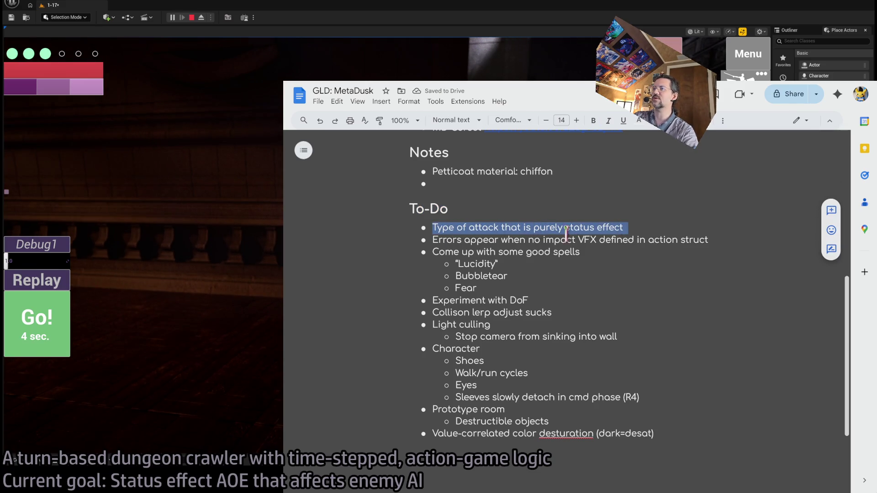
triple_click(526, 241)
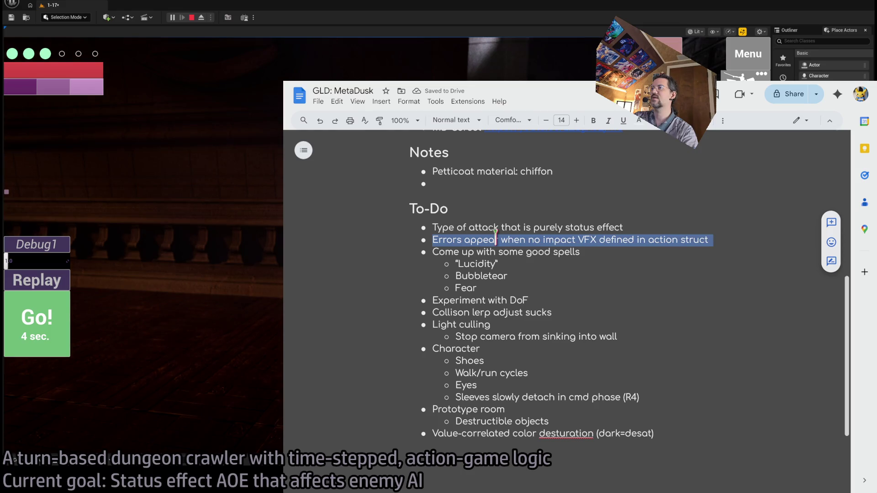
left_click(634, 227)
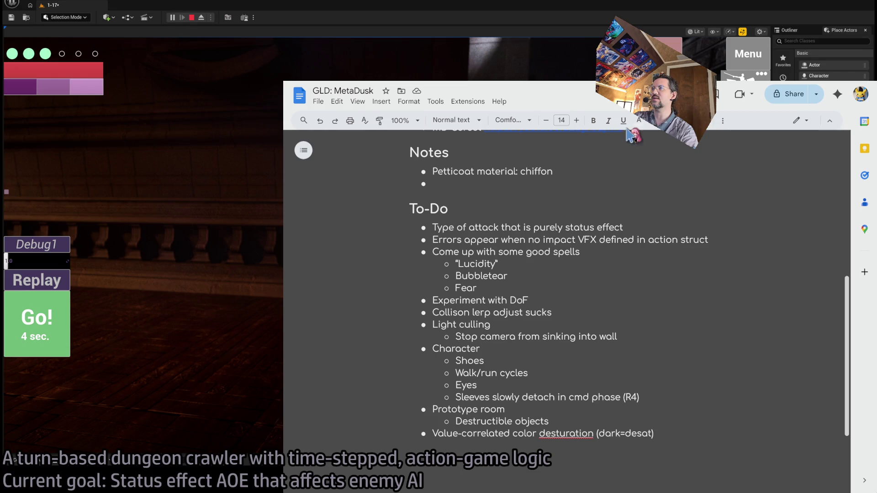
left_click(723, 121)
left_click(707, 140)
left_click(478, 288)
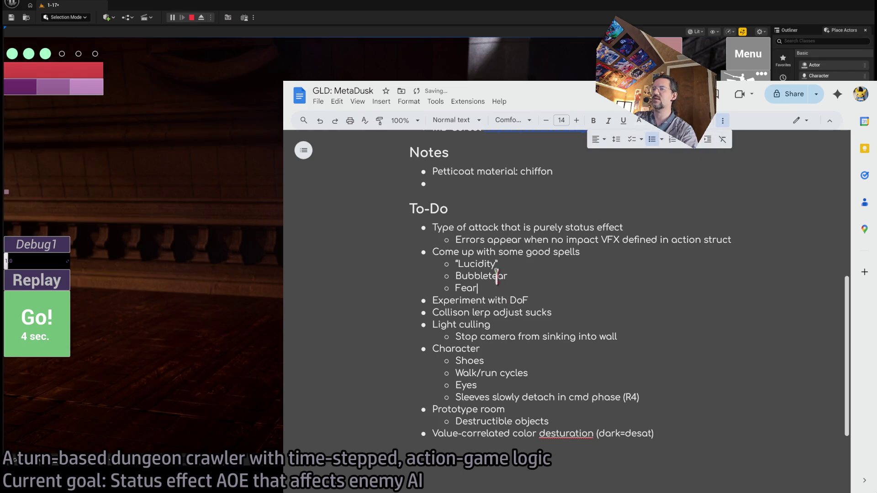
Step: Look over the Lucidity and Bubbletear spell entries, then return to Unreal
triple_click(484, 263)
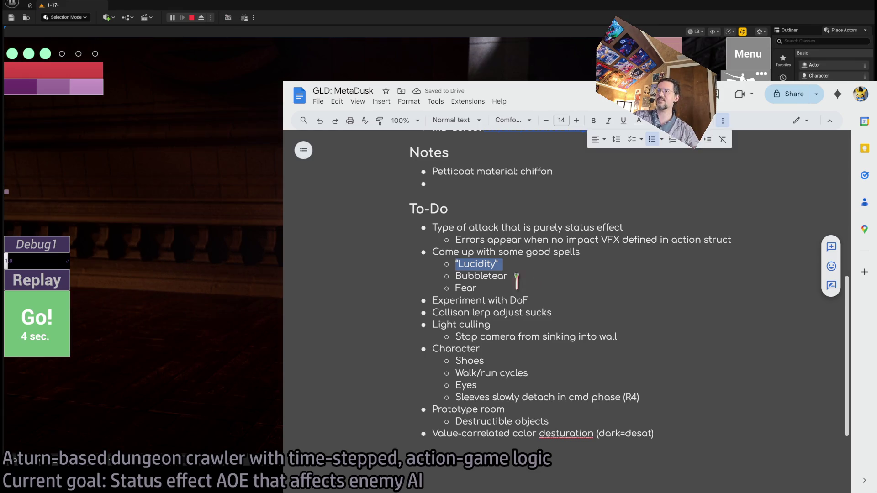
double_click(481, 274)
left_click(481, 274)
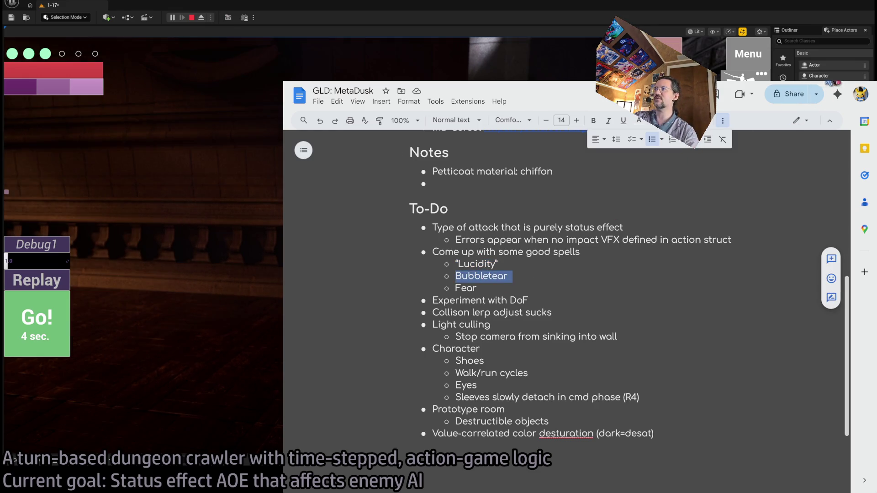
double_click(481, 264)
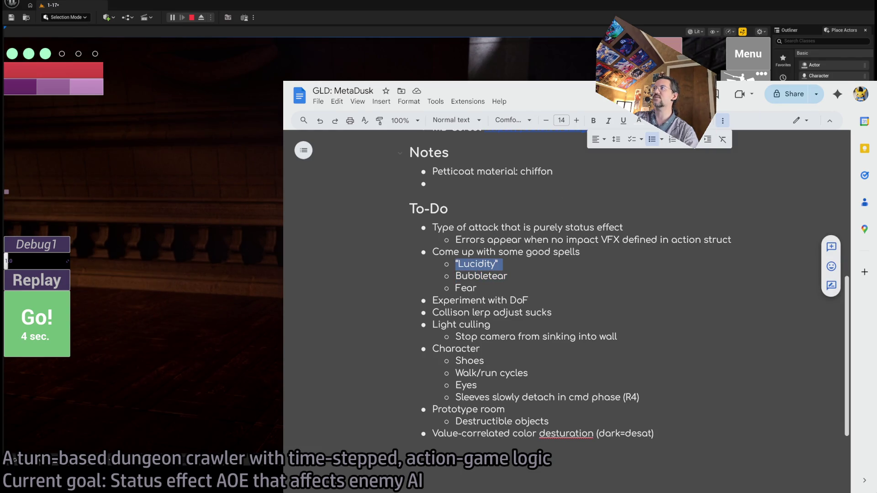
key("alt+Tab")
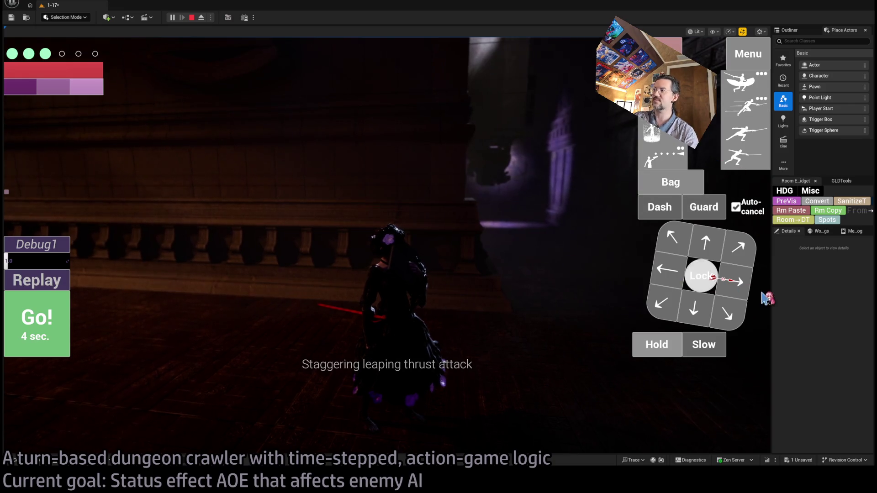
mouse_move(771, 290)
left_mouse_down()
mouse_move(397, 205)
mouse_move(445, 183)
left_mouse_up()
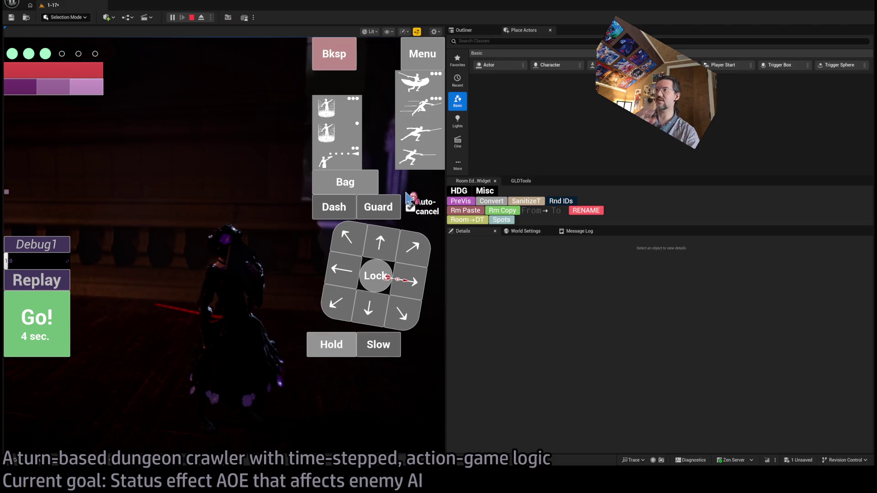
left_click_drag(442, 210, 446, 212)
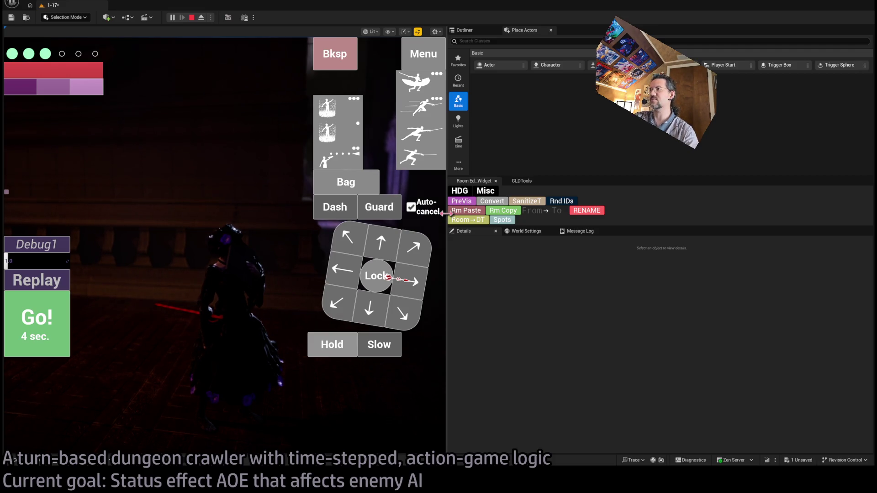
mouse_move(444, 213)
left_mouse_down()
mouse_move(750, 233)
mouse_move(735, 236)
left_mouse_up()
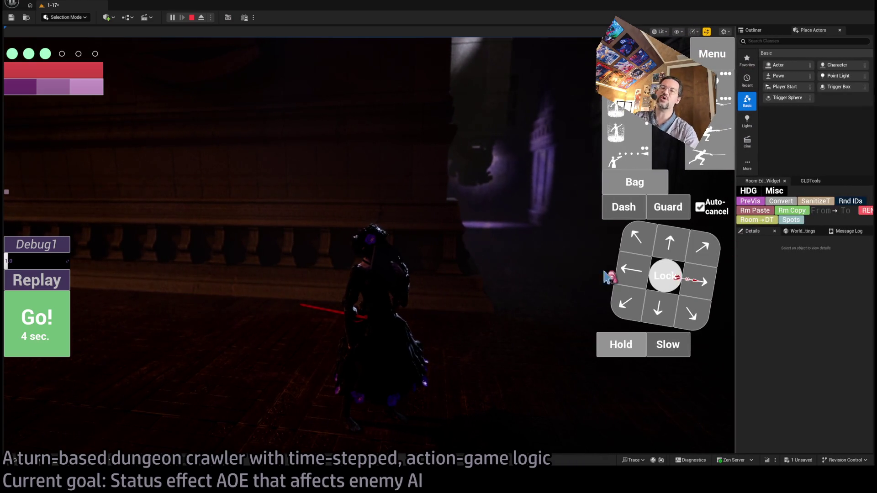
Step: Delete the 'Experiment with DoF' and 'Collison lerp adjust sucks' to-dos
key("alt+Tab")
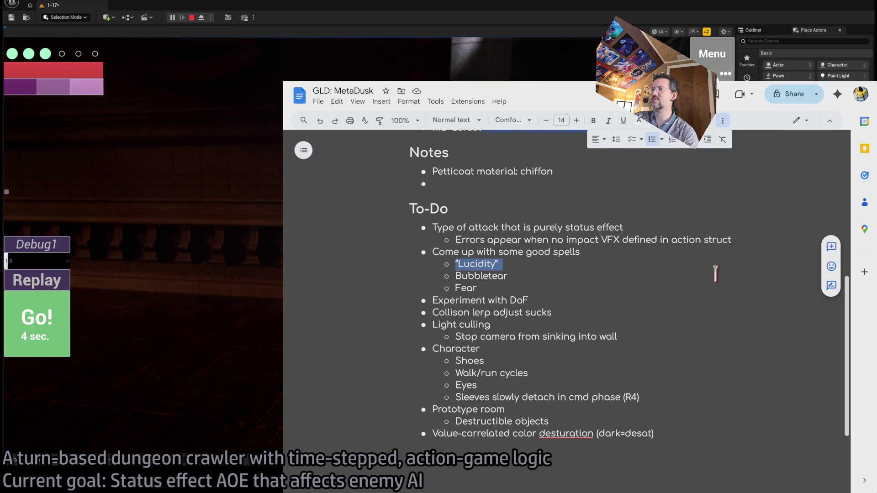
left_click_drag(462, 300, 528, 300)
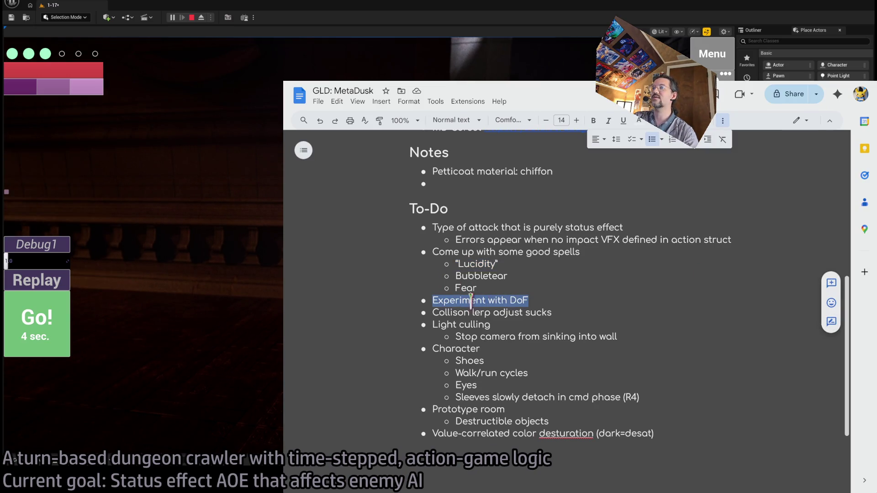
triple_click(436, 312)
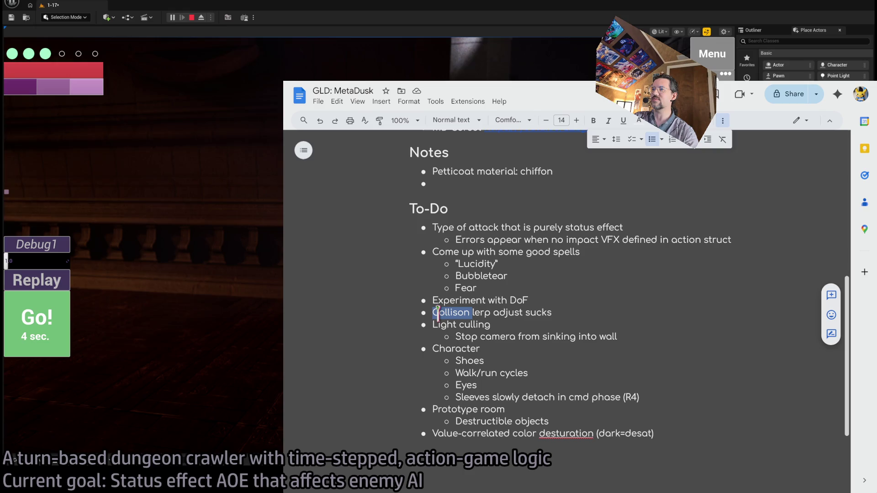
double_click(456, 300)
left_click_drag(455, 300, 526, 307)
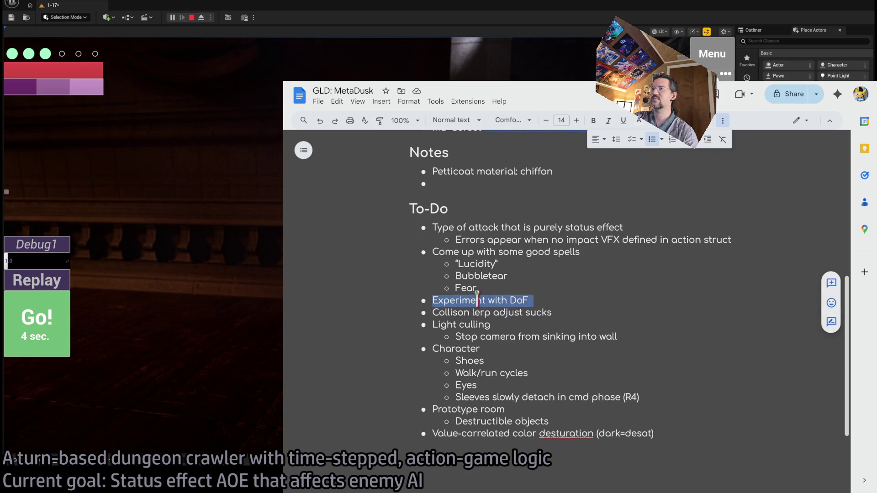
key("BackSpace")
triple_click(453, 300)
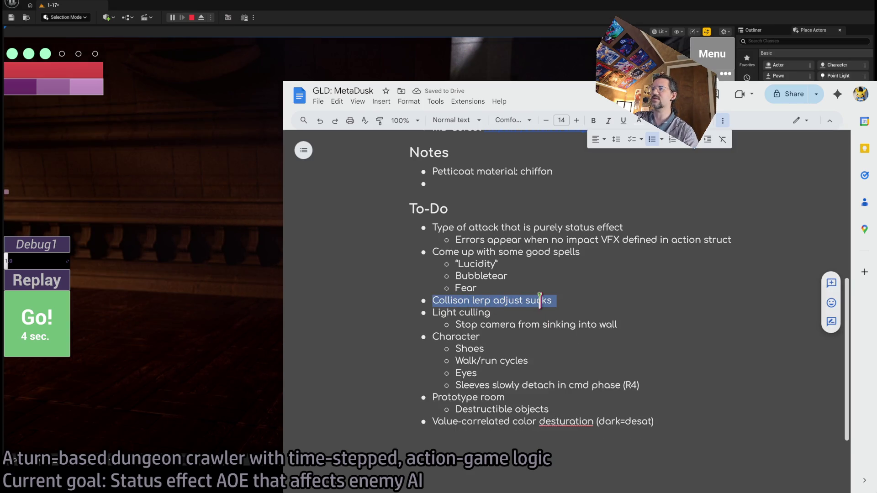
key("BackSpace")
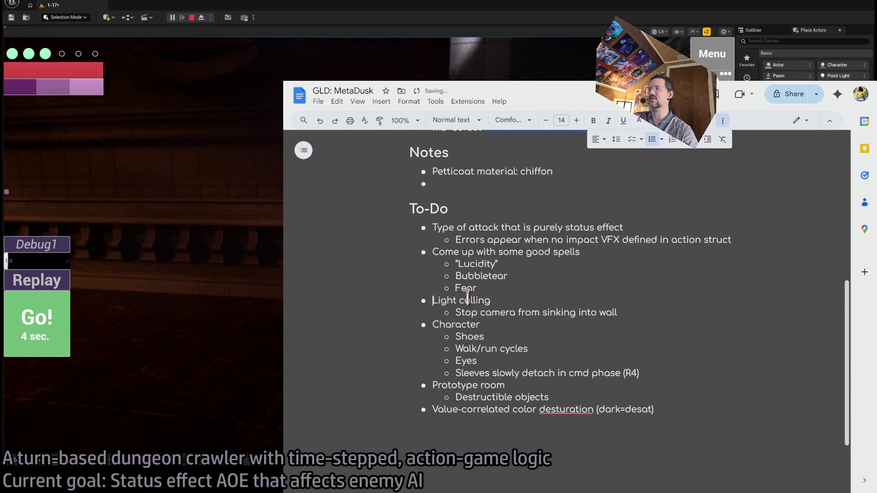
Step: Select the Light culling and Stop camera items down through the Character group
triple_click(445, 300)
left_click(537, 312)
triple_click(537, 312)
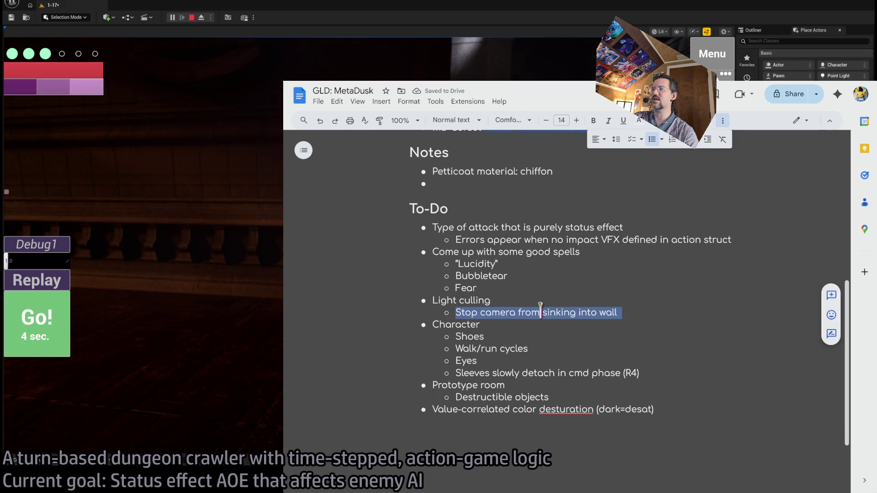
left_click(537, 312)
triple_click(476, 300)
left_click_drag(476, 301, 502, 314)
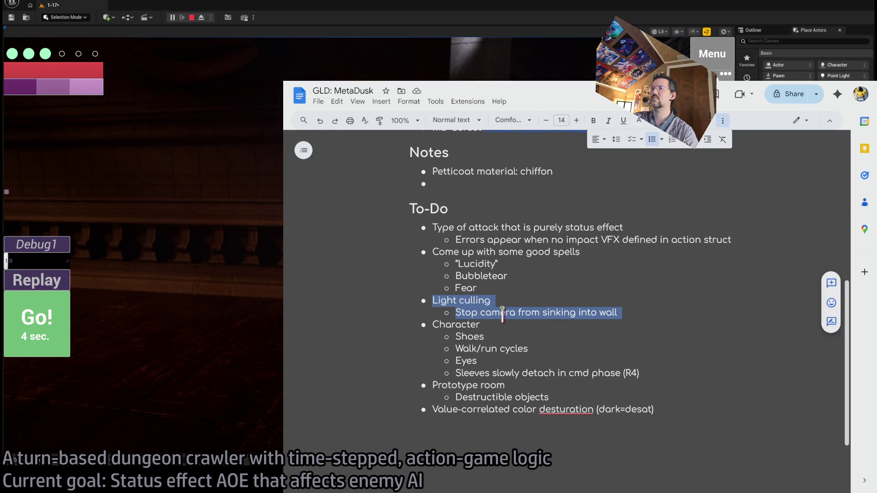
triple_click(494, 313)
mouse_move(493, 312)
left_mouse_down()
mouse_move(468, 301)
mouse_move(478, 312)
left_mouse_up()
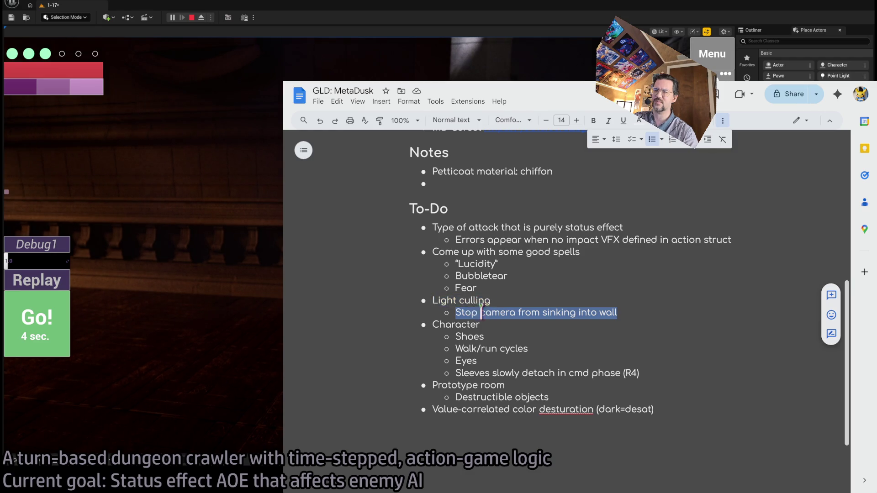
mouse_move(472, 314)
left_mouse_down()
mouse_move(475, 372)
mouse_move(453, 323)
left_mouse_up()
double_click(478, 325)
triple_click(476, 373)
scroll(516, 313, "down", 1)
left_click_drag(515, 312, 490, 235)
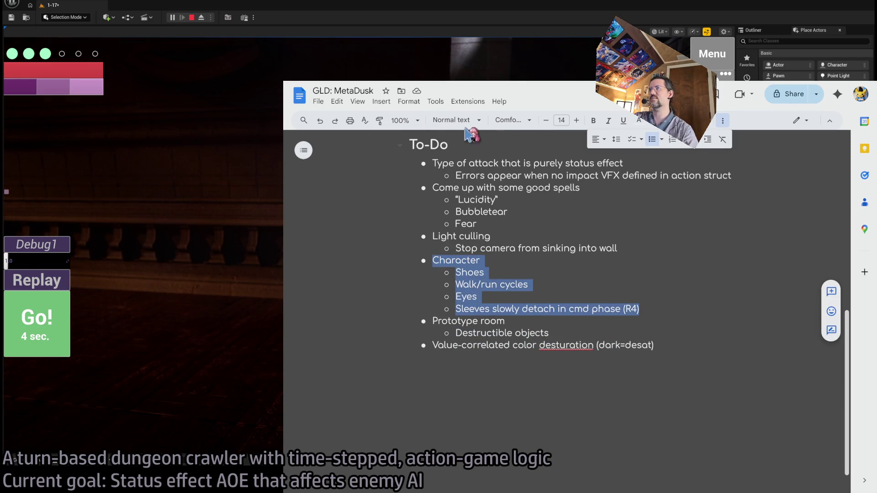
Step: Zoom the document to 125% and select the Character item through its Sleeves sub-item
left_click(404, 120)
left_click(402, 225)
left_click(415, 246)
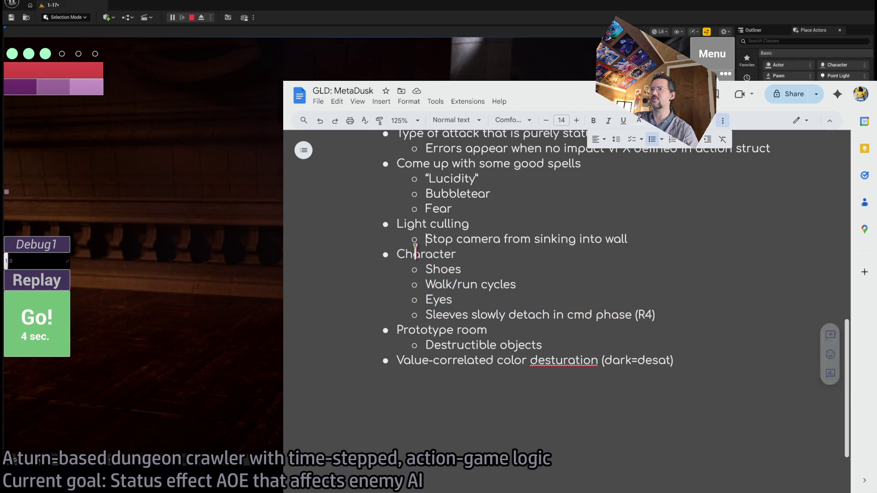
triple_click(415, 252)
mouse_move(416, 252)
left_mouse_down()
mouse_move(658, 315)
mouse_move(466, 314)
left_mouse_up()
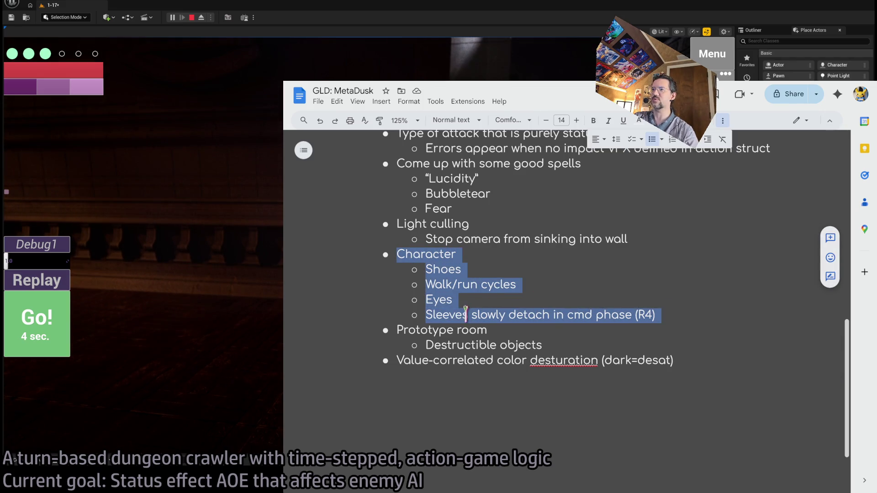
triple_click(658, 315)
left_click_drag(658, 315, 435, 256)
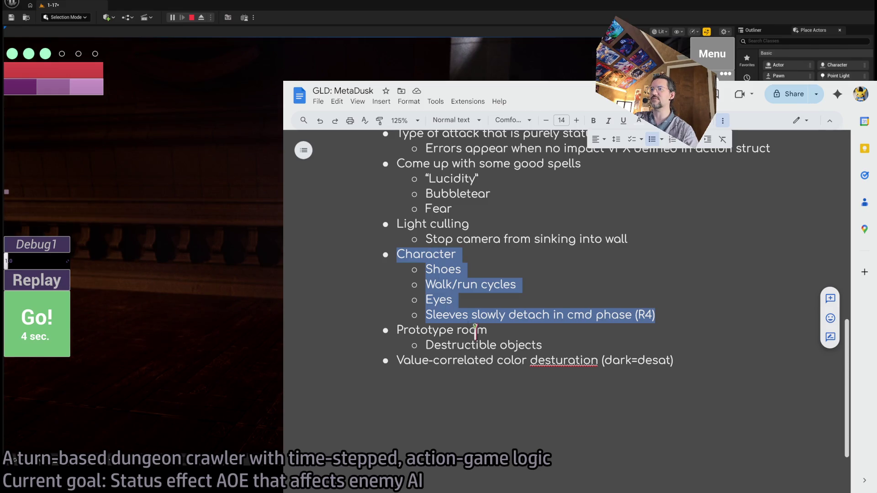
Step: Replace the Destructible objects sub-item under Prototype room with 'Finish the design'
double_click(425, 329)
mouse_move(424, 329)
left_mouse_down()
mouse_move(453, 330)
mouse_move(484, 348)
mouse_move(545, 346)
mouse_move(441, 332)
left_mouse_up()
left_click(484, 346)
double_click(484, 346)
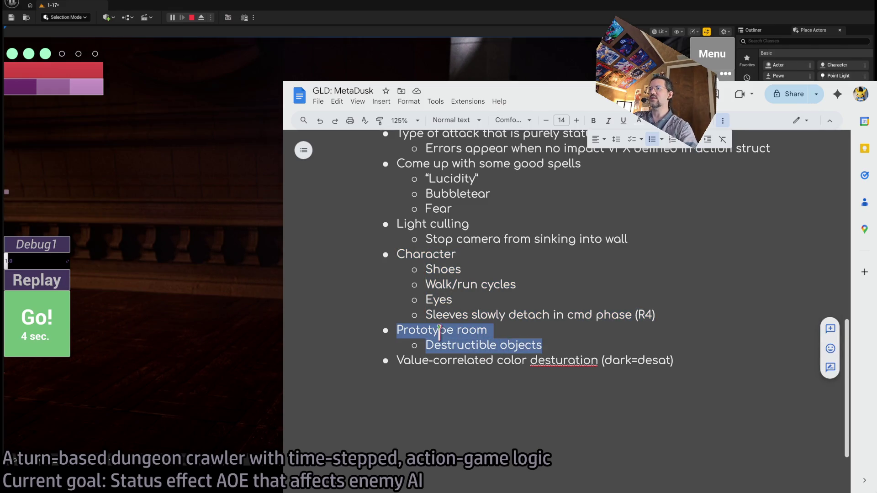
triple_click(486, 346)
key("BackSpace")
type("Finish the desi")
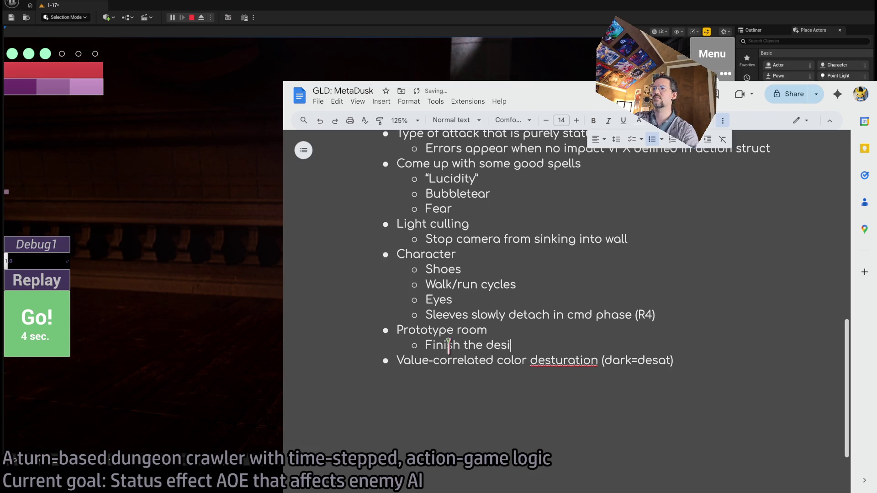
type("gn")
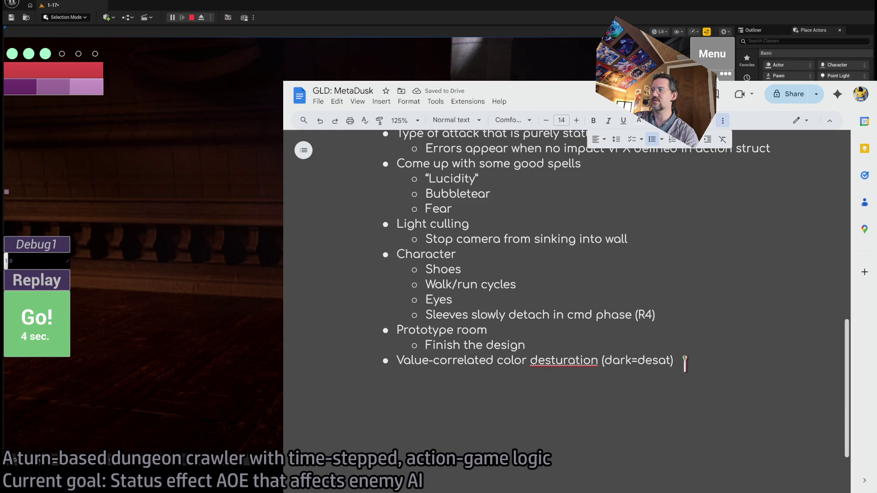
Step: Delete the 'Value-correlated color desturation' to-do and go back to the game
left_click_drag(397, 361, 686, 361)
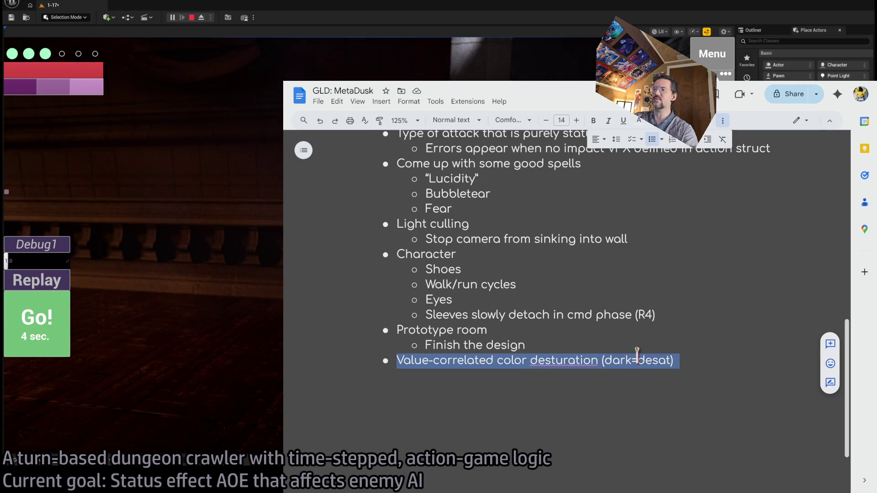
key("BackSpace")
key("BackSpace")
key("BackSpace")
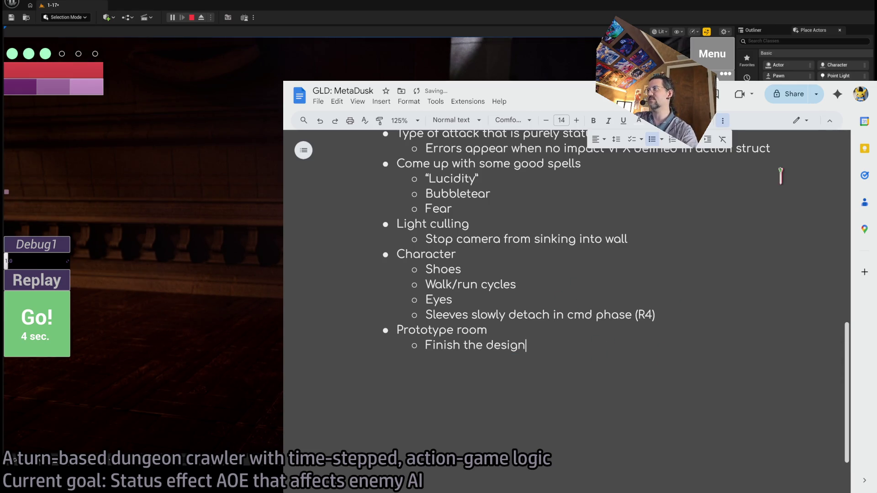
key("alt+Tab")
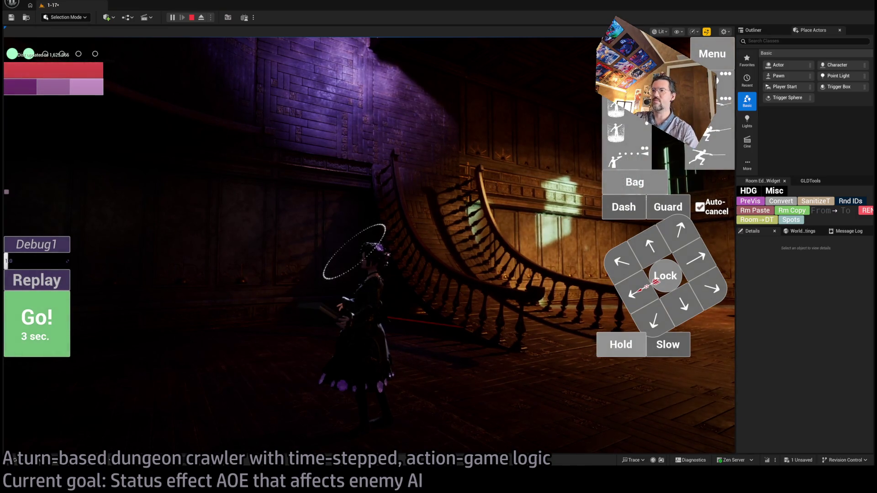
key("alt+Tab")
scroll(530, 375, "up", 5)
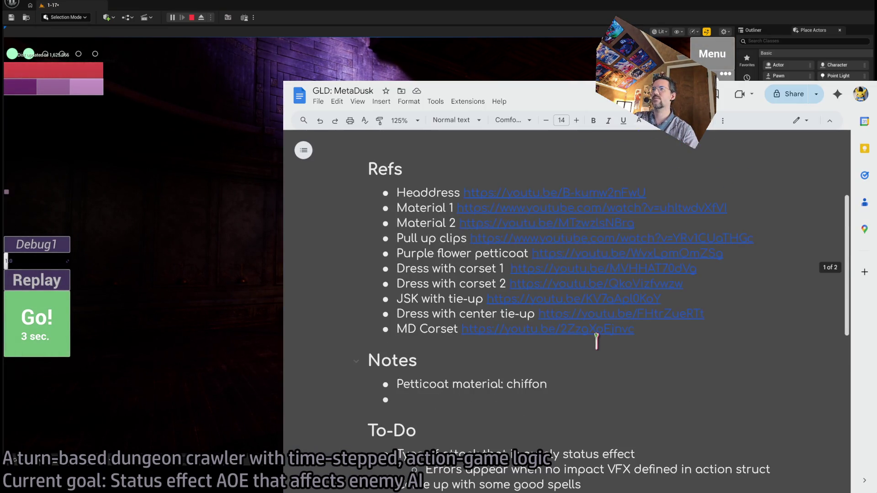
scroll(597, 341, "down", 3)
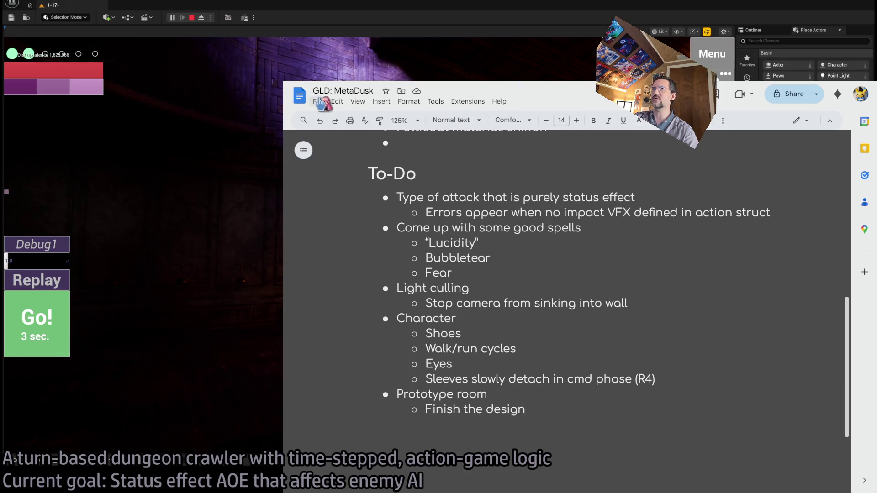
key("alt+Left")
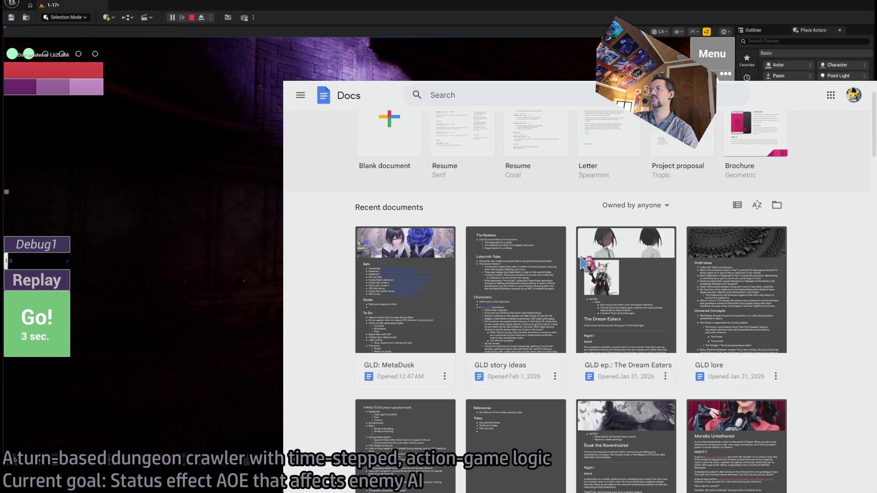
scroll(757, 263, "down", 1)
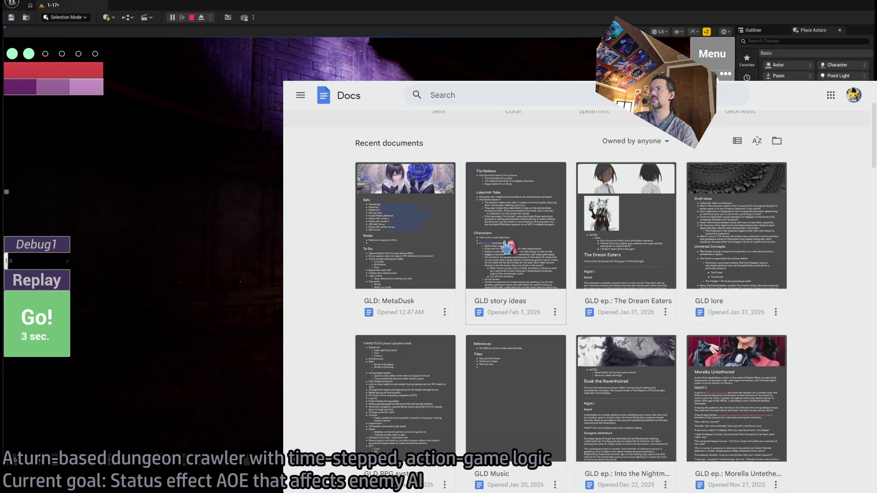
key("ctrl+Tab")
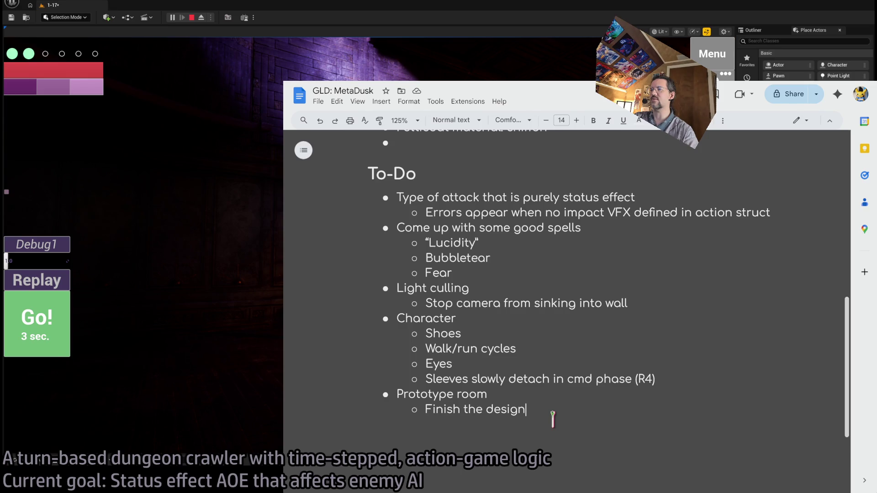
mouse_move(542, 392)
left_mouse_down()
mouse_move(563, 361)
mouse_move(421, 228)
mouse_move(590, 392)
mouse_move(548, 352)
left_mouse_up()
double_click(460, 259)
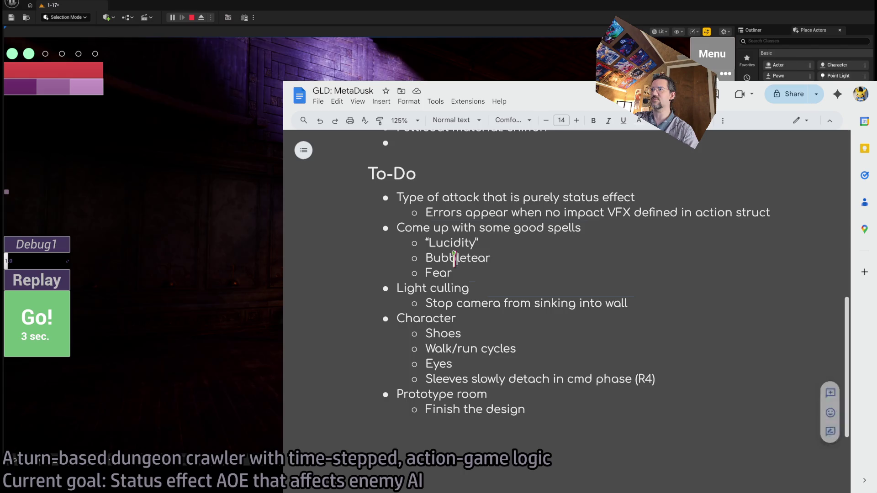
double_click(562, 273)
key("alt+Tab")
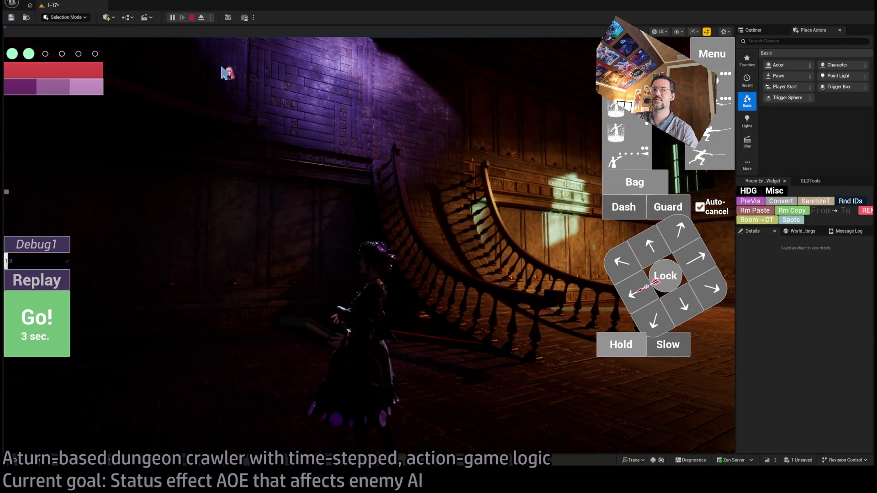
Step: Stop the Play-In-Editor session from the Unreal toolbar
left_click(192, 17)
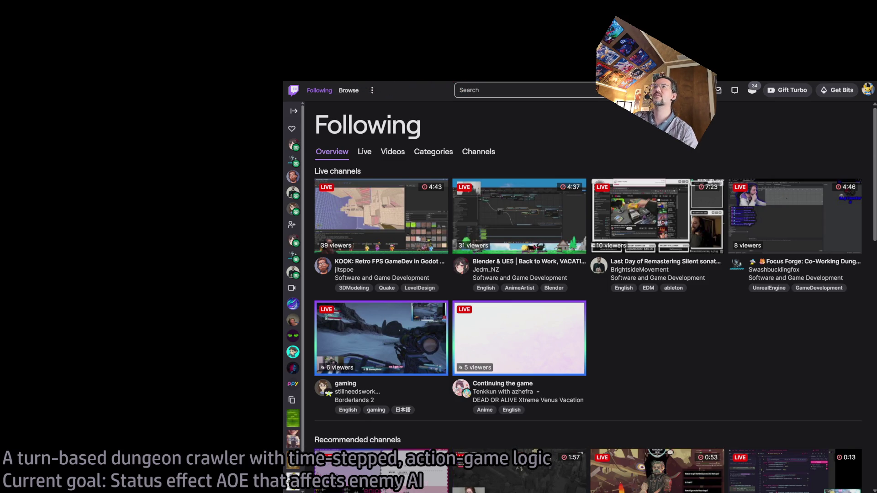
Step: Load the 643-video BRB screen playlist and reset the browser zoom to normal size
left_click(412, 216)
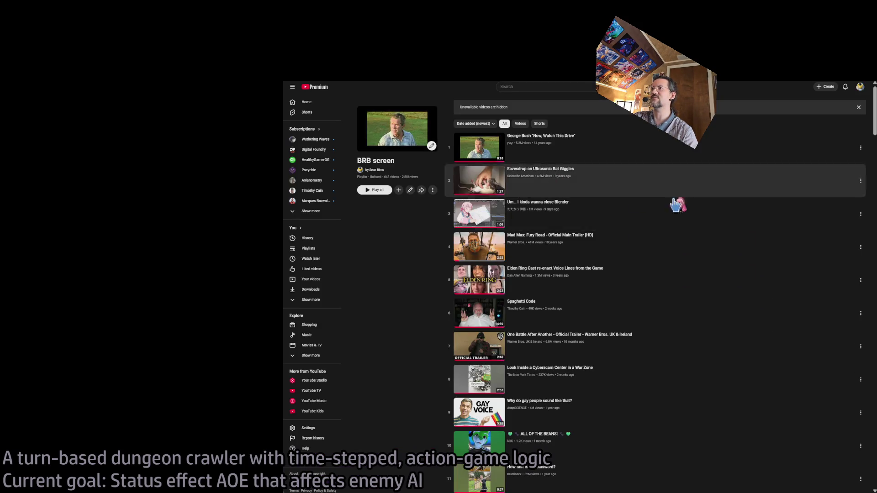
key("ctrl+0")
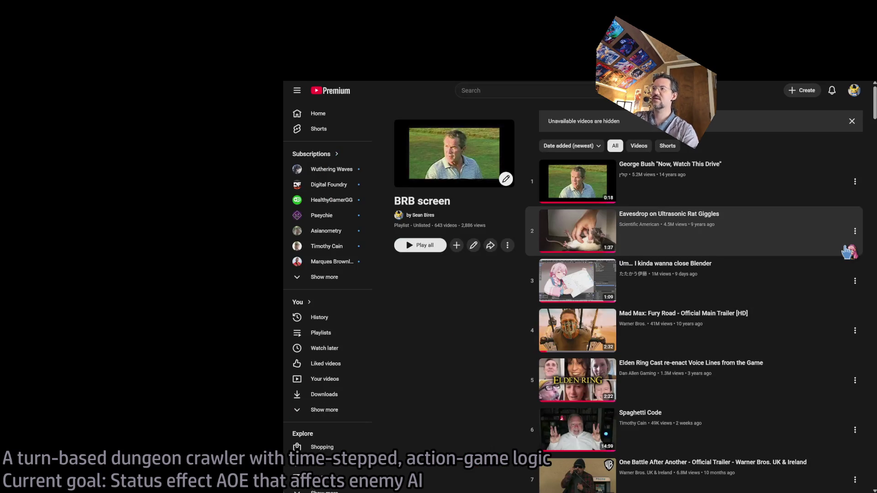
scroll(598, 338, "down", 20)
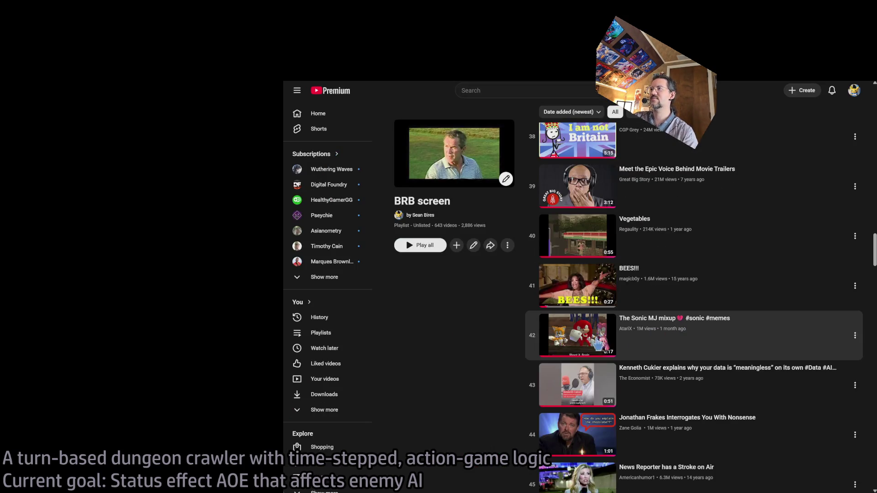
scroll(598, 342, "up", 6)
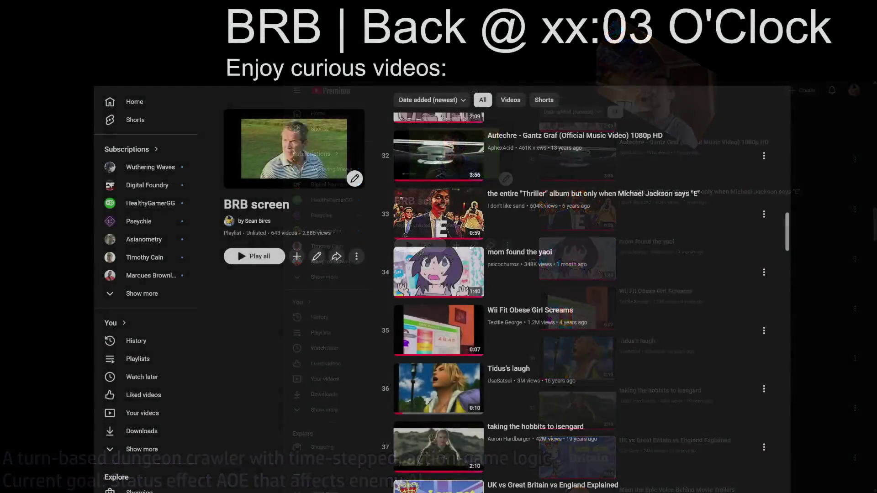
Step: Browse the BRB playlist, cancel a started search, and go back to YouTube Home
scroll(713, 402, "down", 20)
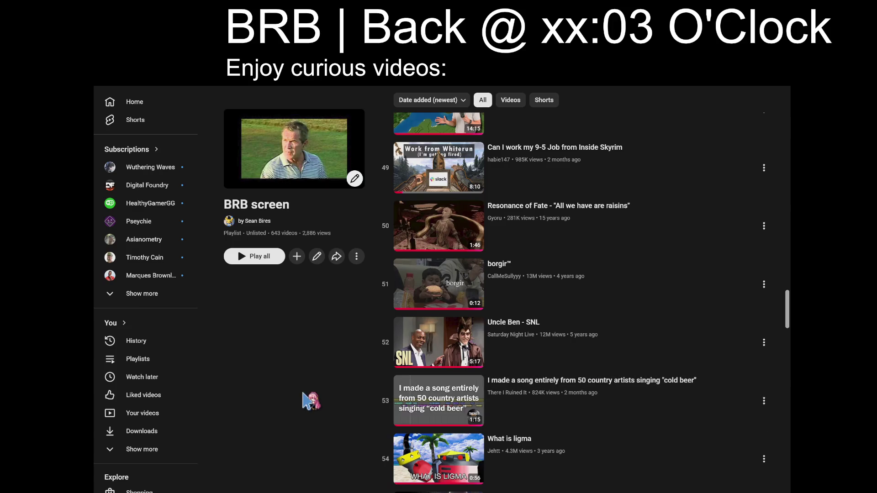
scroll(310, 401, "up", 1)
key("/")
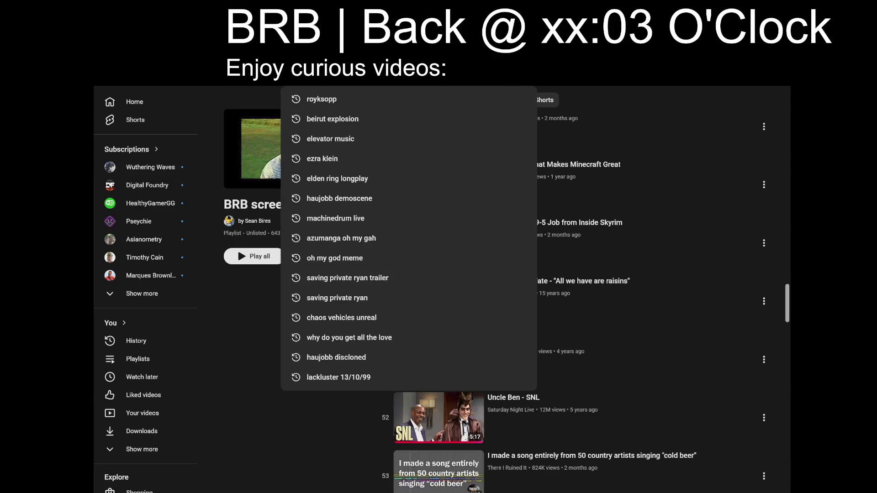
key("Escape")
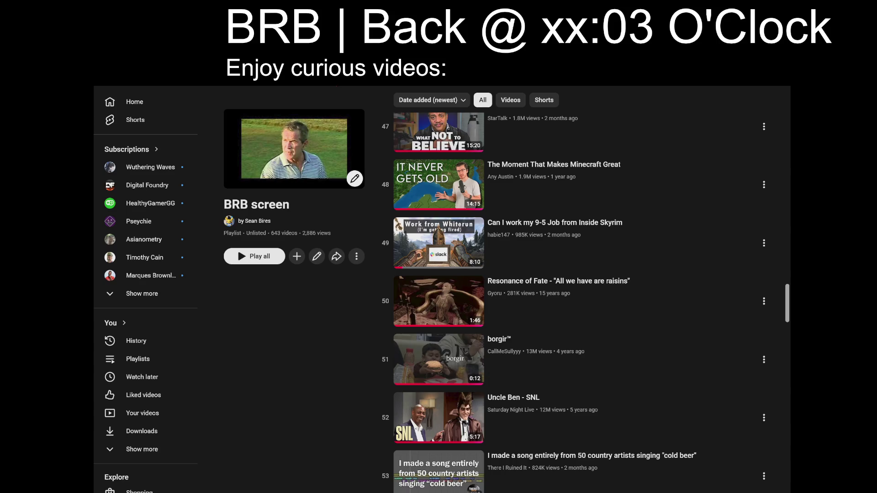
scroll(372, 361, "down", 10)
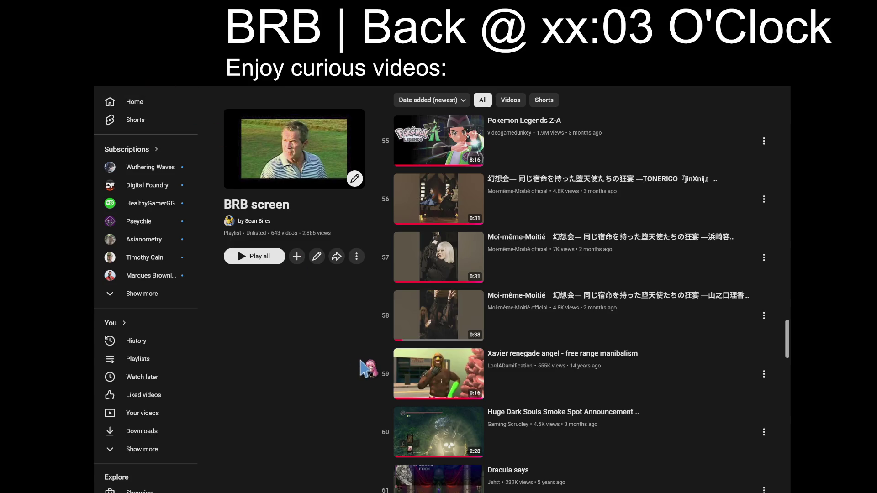
key("alt+Left")
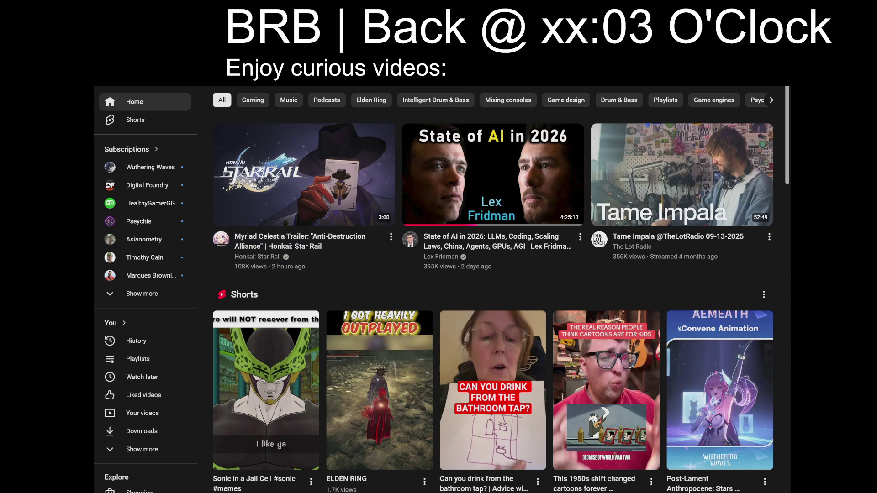
left_click(365, 264)
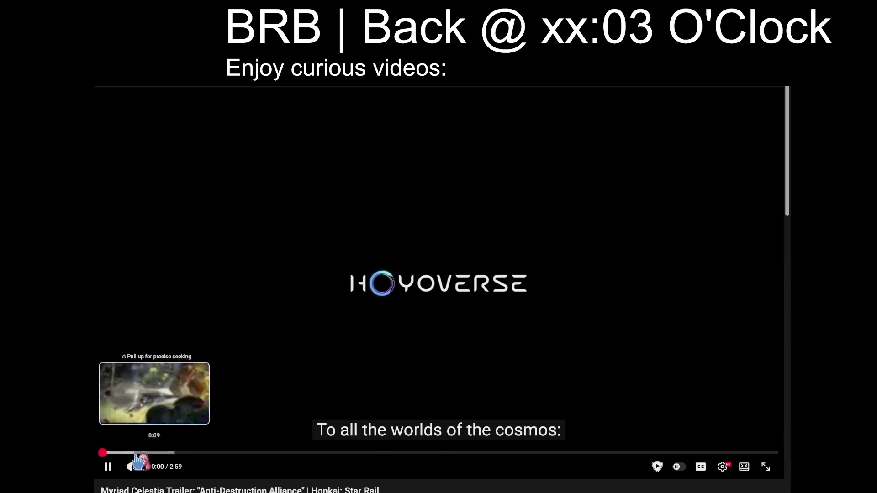
left_click(184, 454)
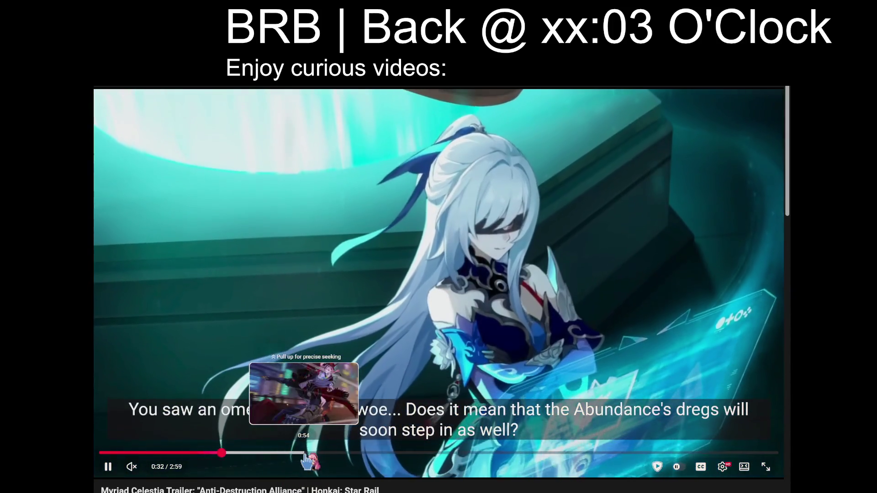
left_click(305, 453)
left_click(424, 453)
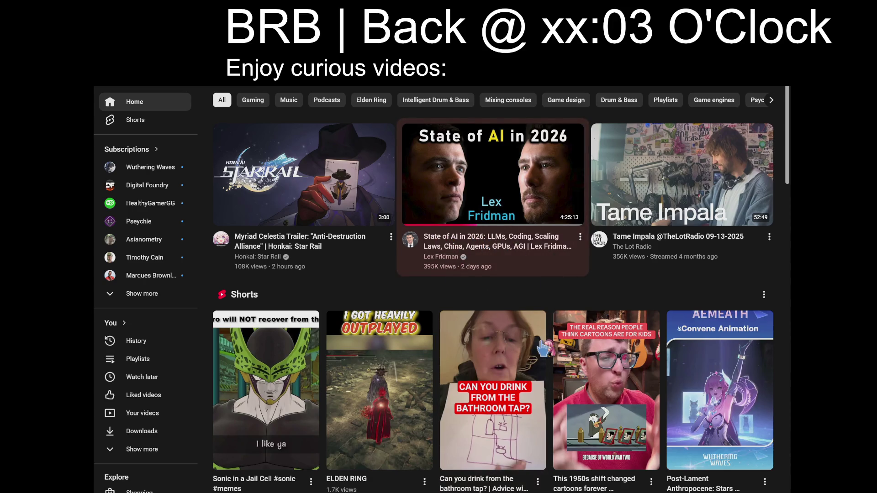
Step: Play the 'State of AI in 2026' podcast and change the overlay's return time to xx:09
left_click(554, 261)
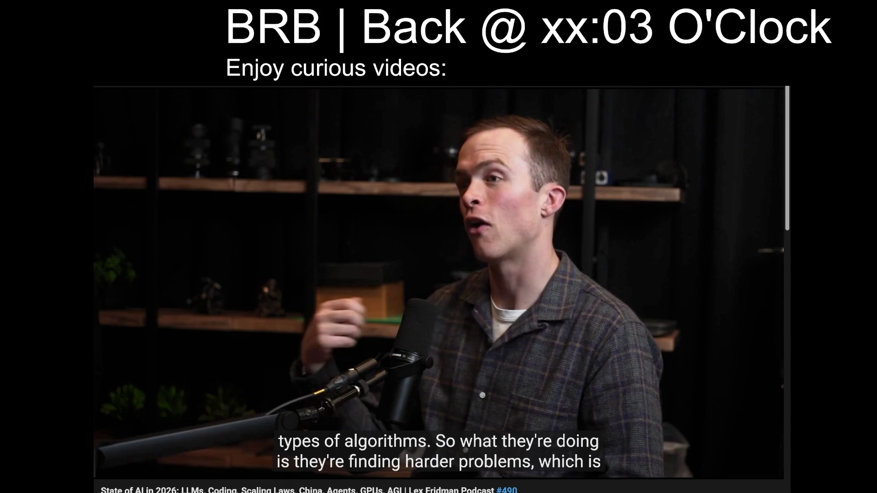
key("BackSpace")
key("BackSpace")
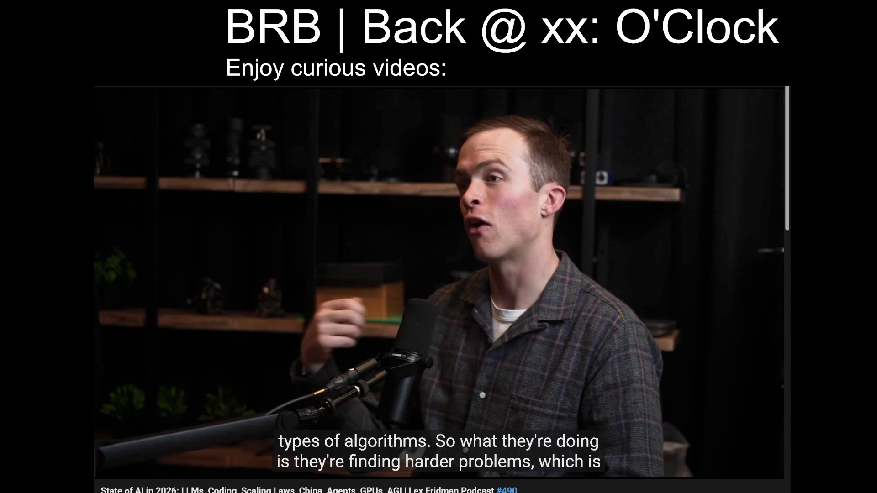
type("02")
key("BackSpace")
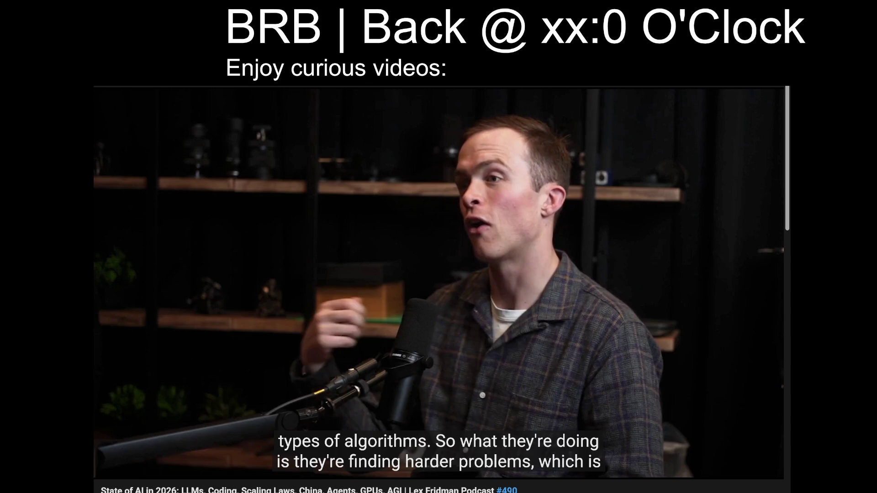
type("9")
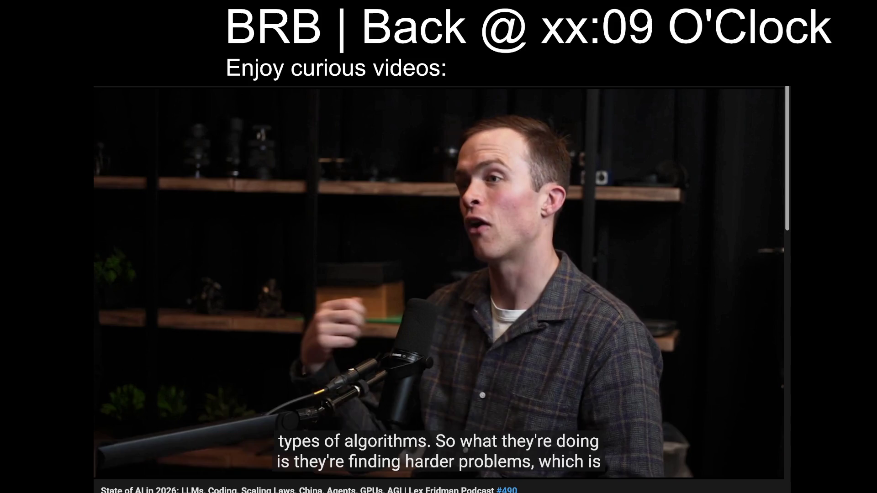
key("space")
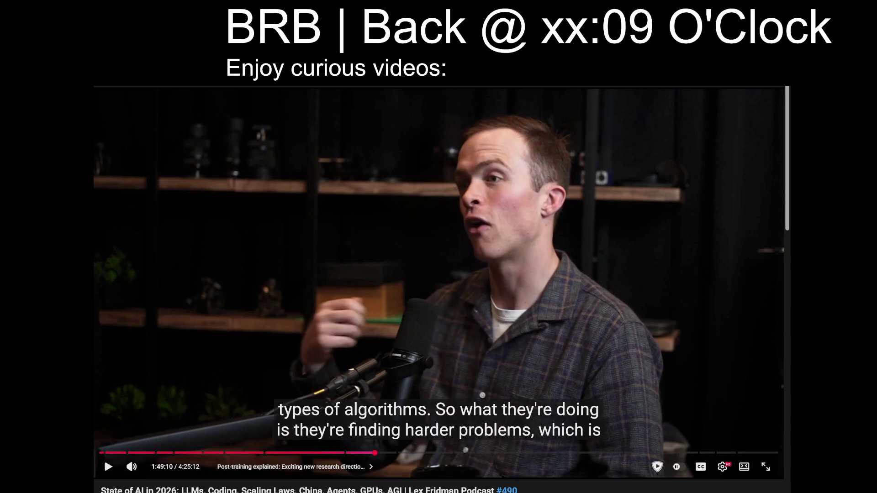
key("space")
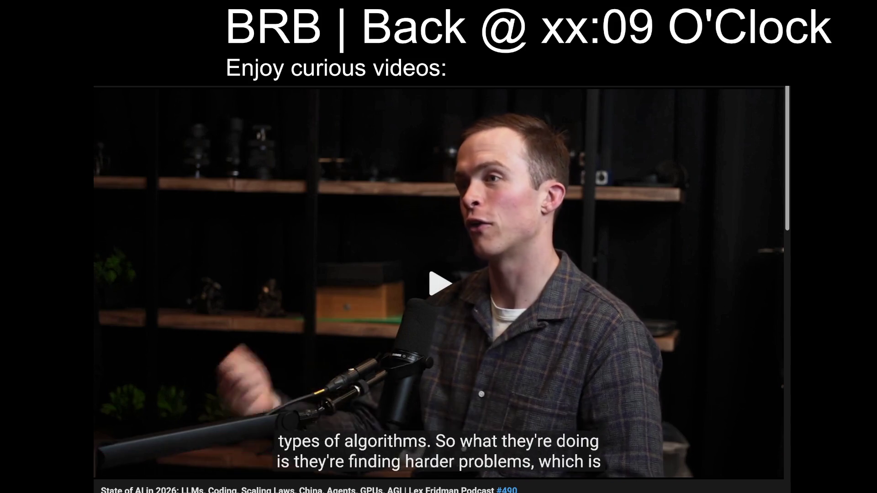
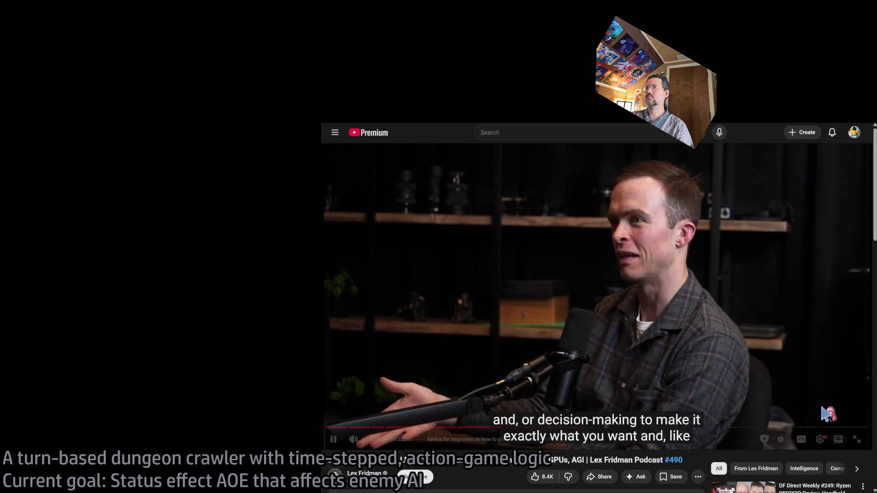
Step: Pause the YouTube podcast video at 2:07:25
left_click(498, 187)
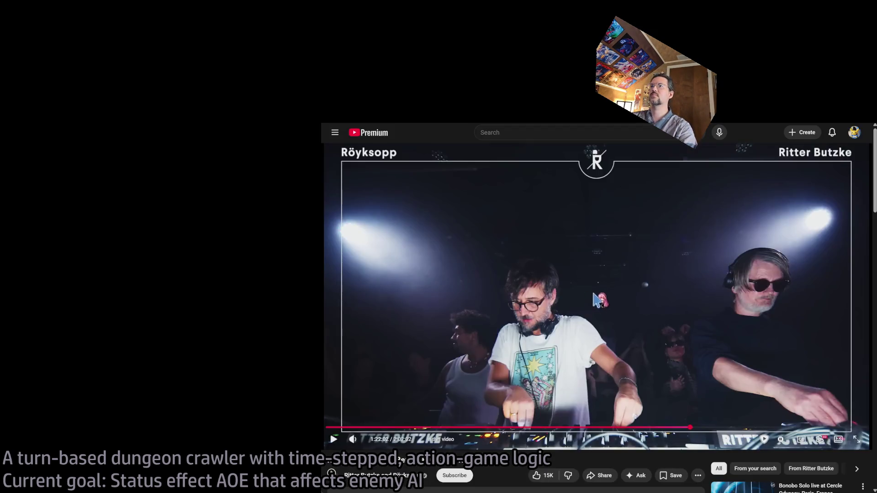
Step: Resume YouTube playback so the Röyksopp live set from Berlin plays
left_click(593, 293)
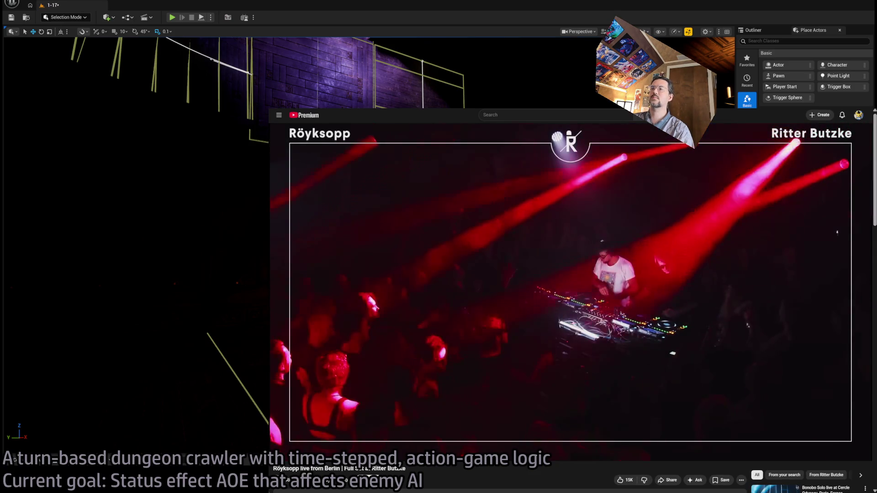
Step: Shrink the Röyksopp video window to the bottom-right corner, revealing the Unreal level
key("super+Down")
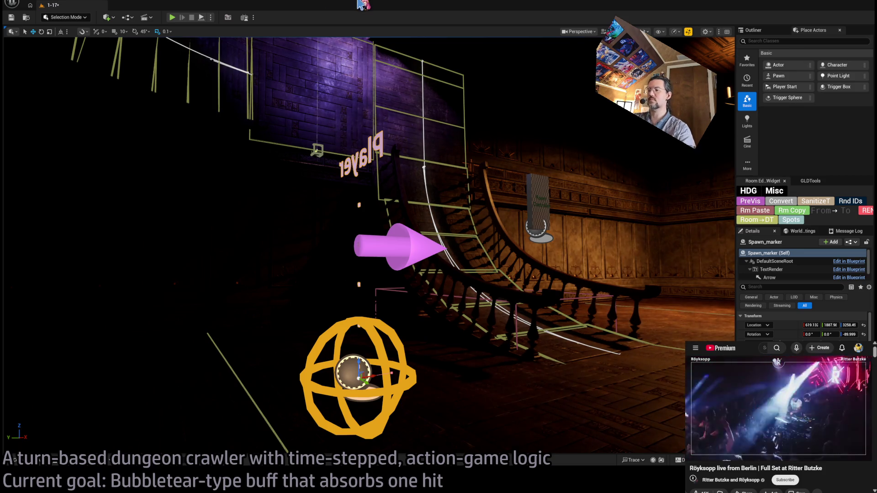
key("ctrl+p")
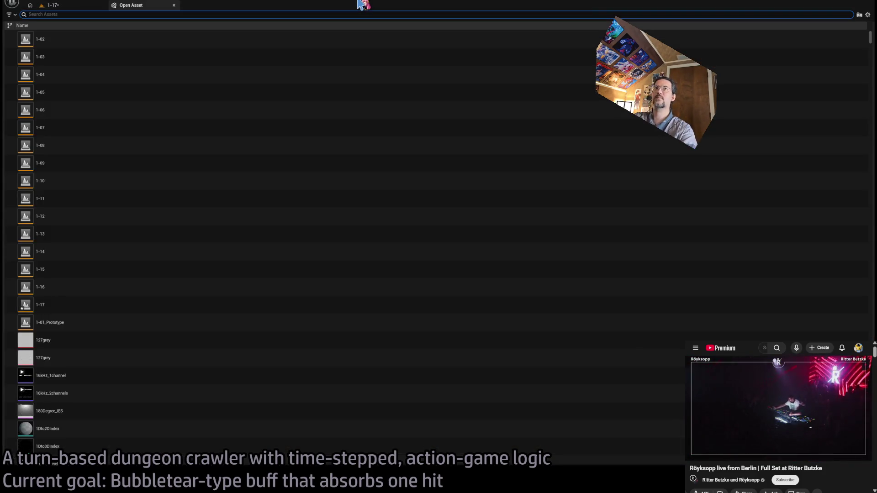
type("status")
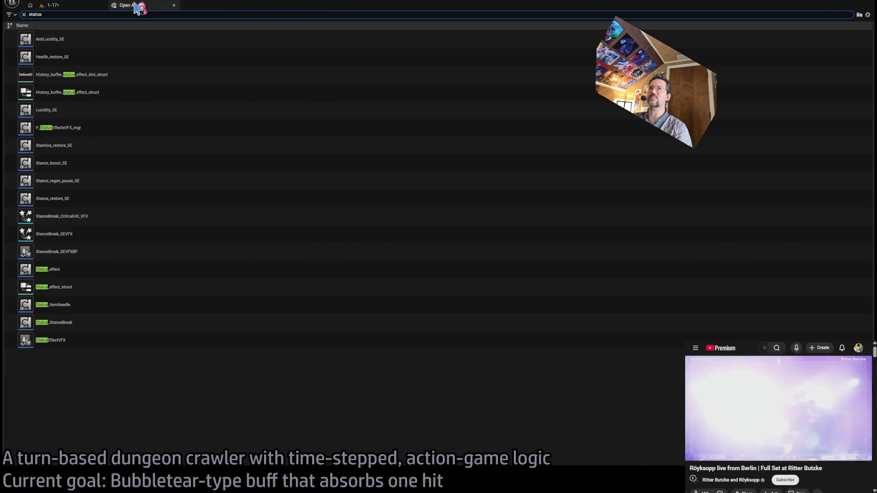
left_click(174, 5)
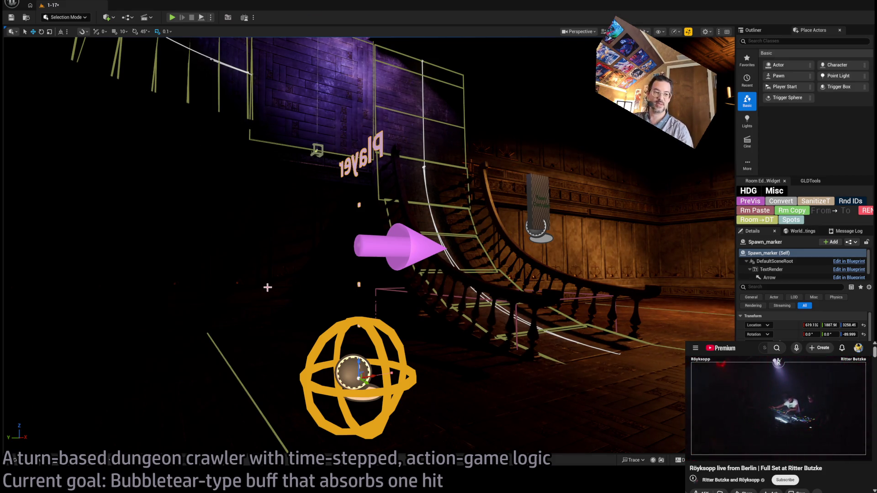
key("ctrl+p")
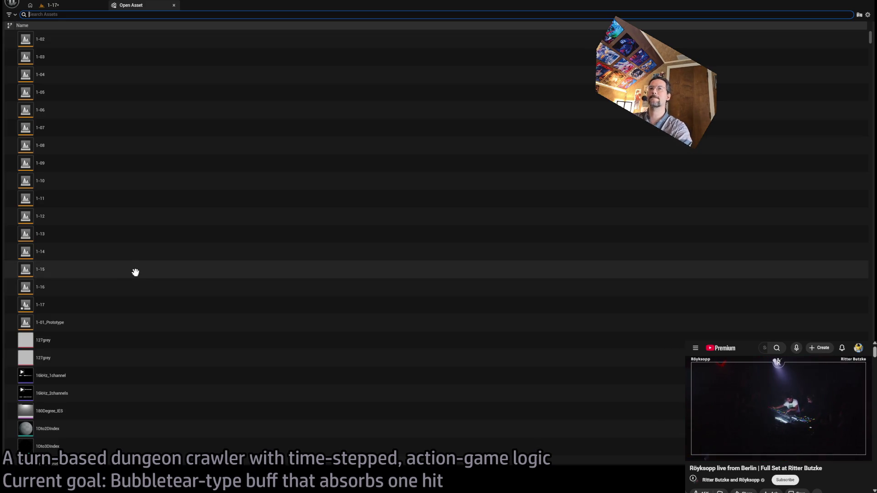
type("bubble")
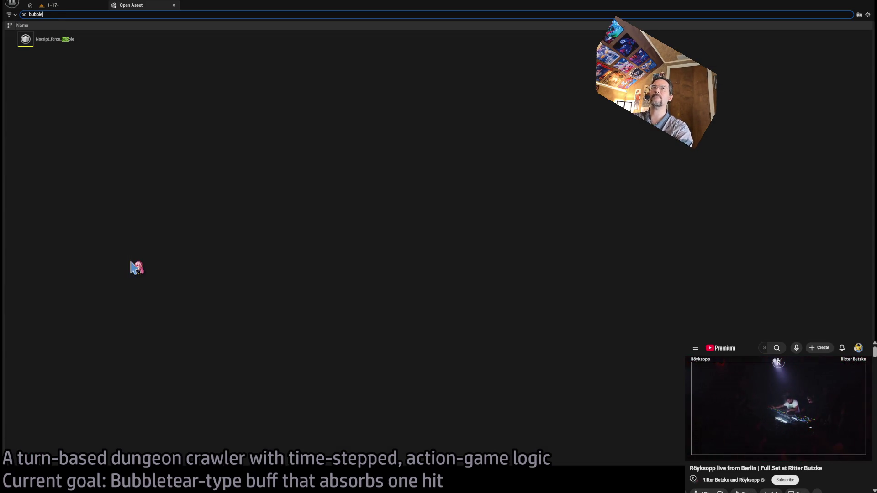
key("Escape")
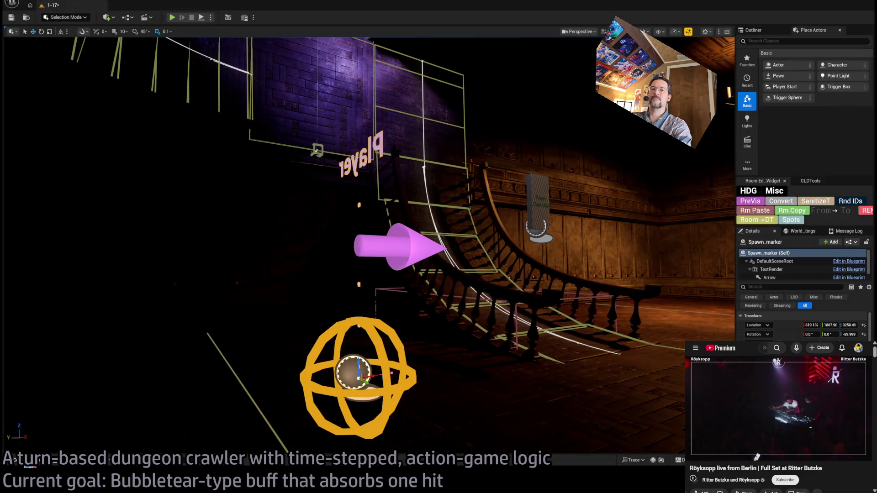
key("ctrl+space")
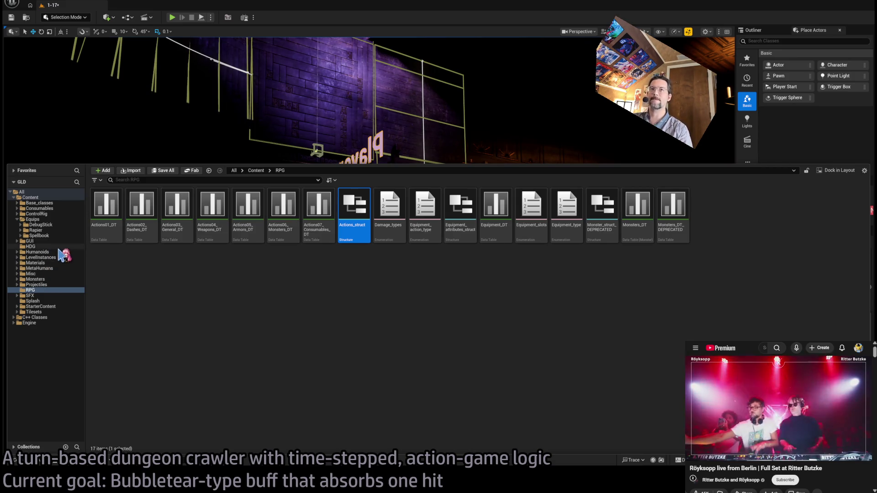
left_click(41, 247)
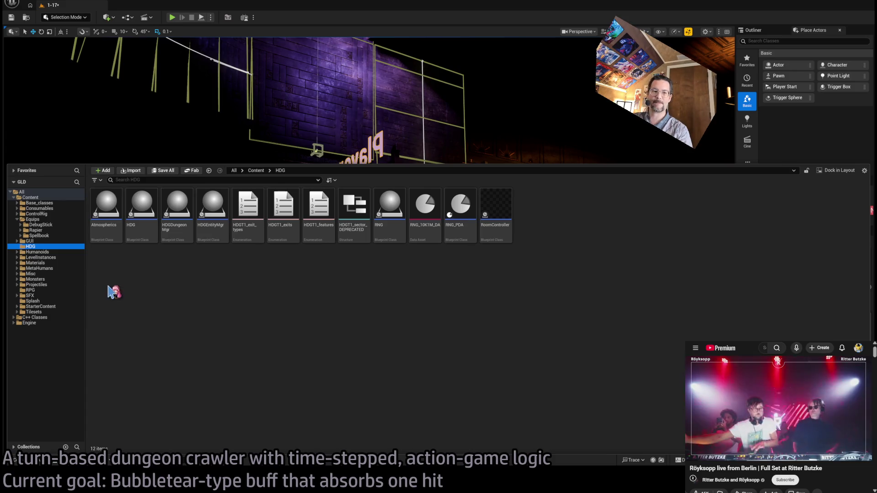
left_click(50, 257)
left_click(276, 335)
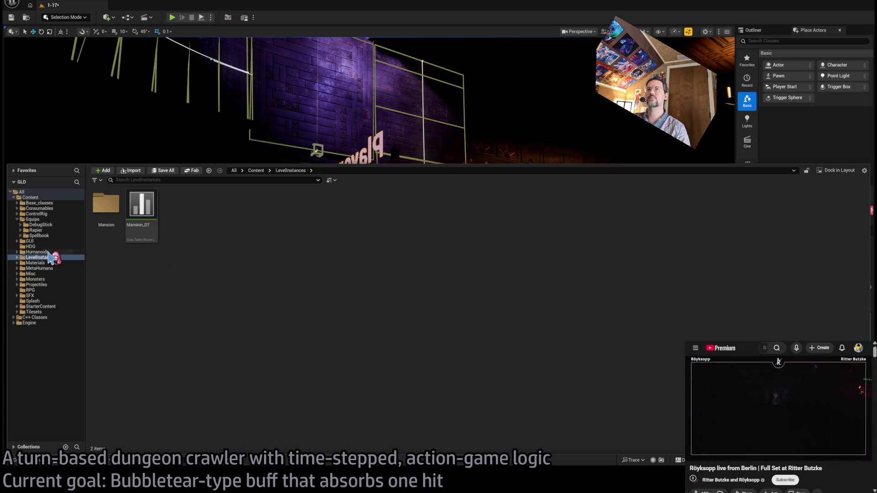
left_click(46, 219)
left_click(47, 198)
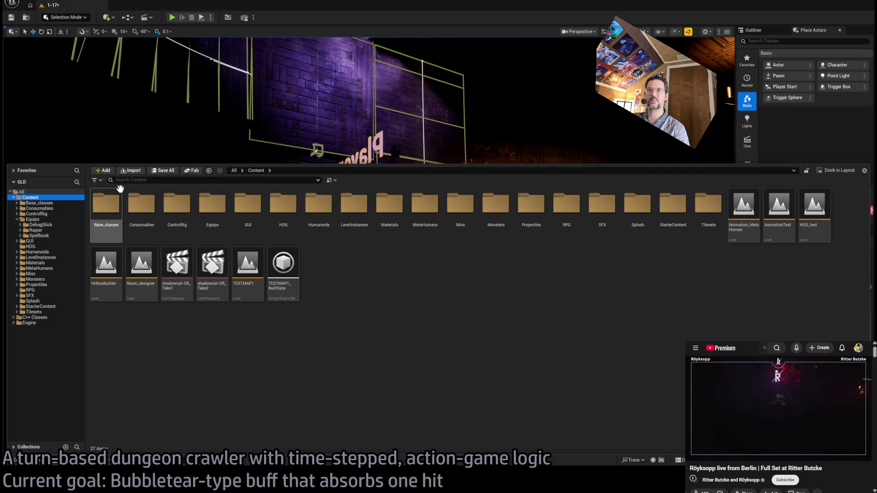
key("ctrl+space")
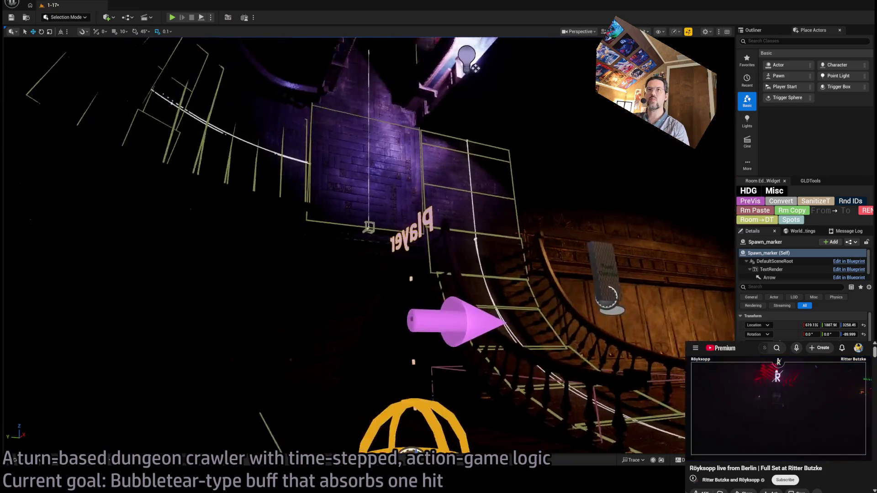
Step: Fly toward the stairs and Player marker, then load the Animation_MetaHuman level
left_click_drag(359, 129, 359, 129)
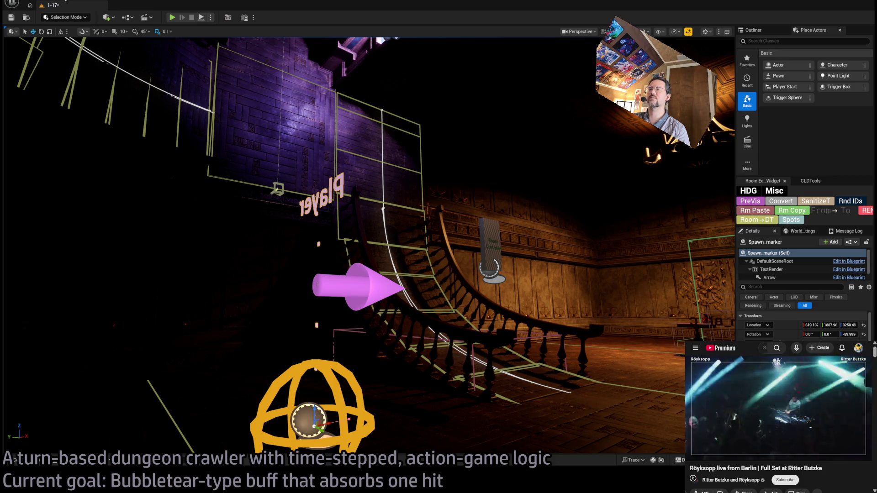
left_click(71, 5)
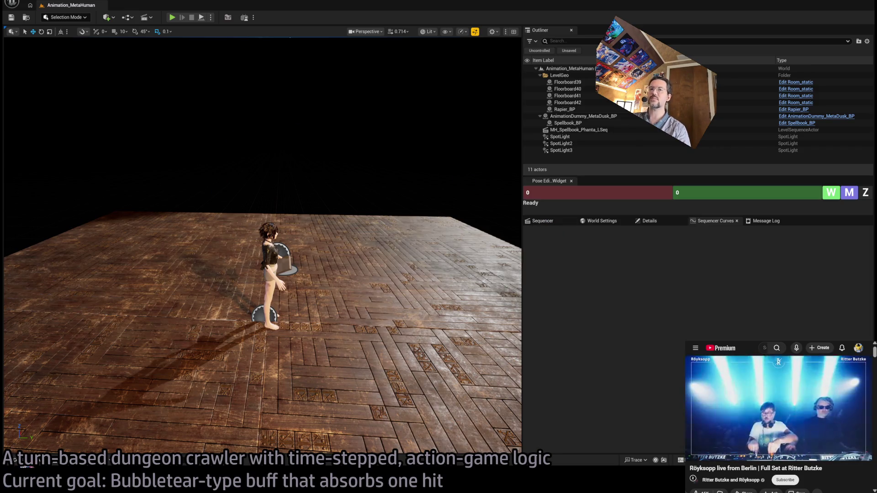
Step: Detach Spellbook_BP from AnimationDummy_MetaDusk_BP in the Outliner and show its transform
left_click(18, 461)
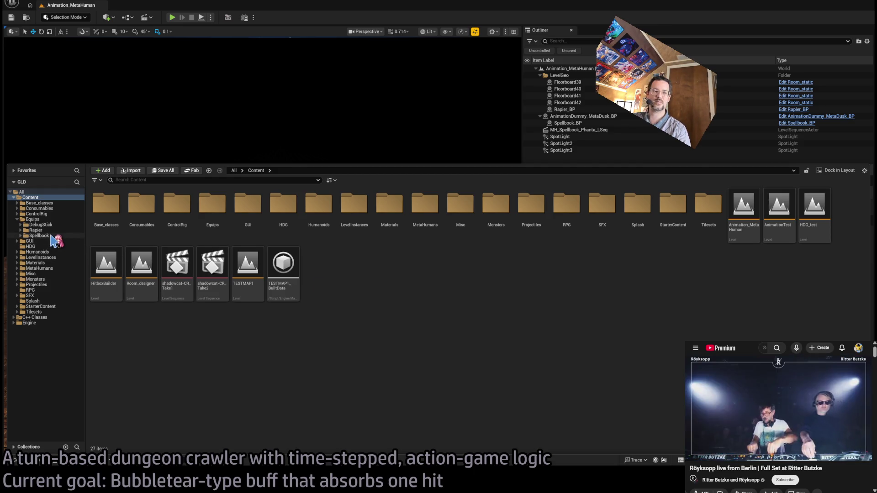
left_click(615, 124)
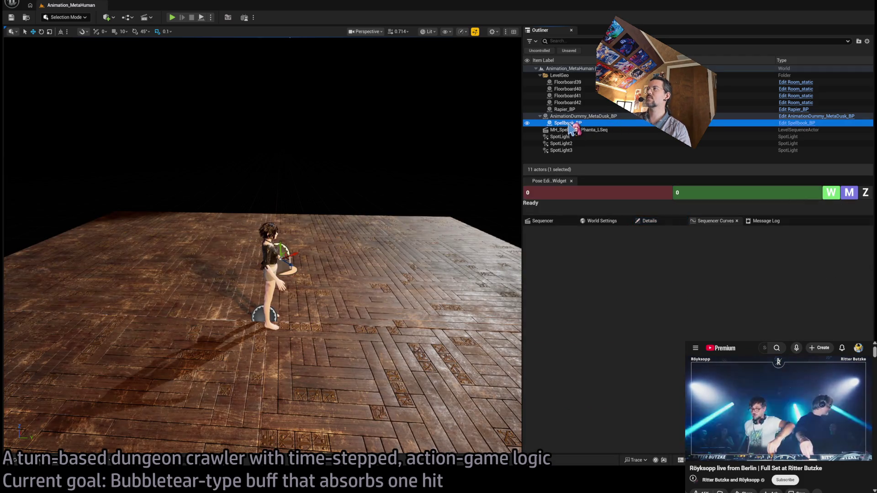
left_click_drag(571, 82, 566, 78)
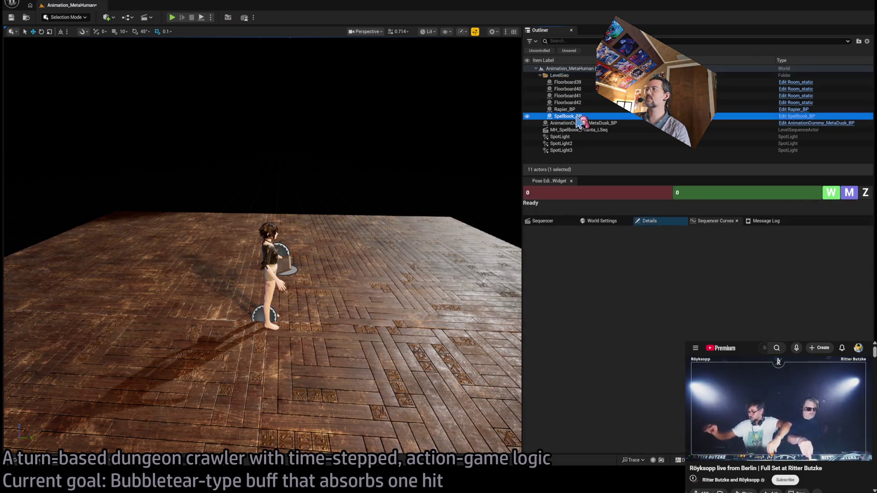
left_click(661, 223)
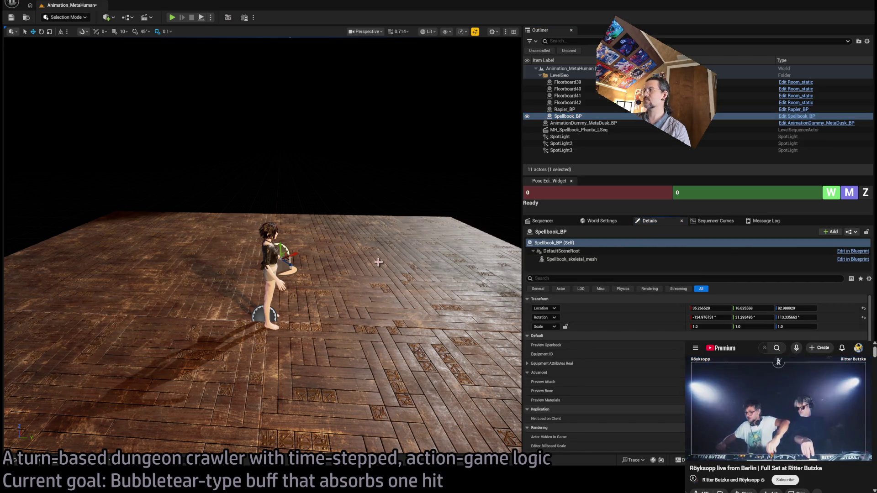
mouse_move(372, 250)
left_mouse_down()
mouse_move(237, 147)
mouse_move(119, 77)
left_mouse_up()
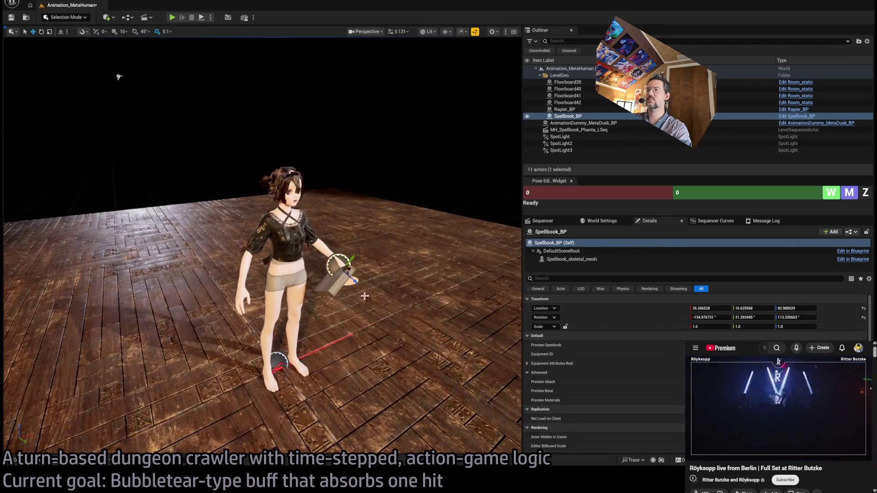
Step: Set Spellbook_BP's Location and Rotation X, Y, Z all to 0 at the character's feet
left_click(714, 308)
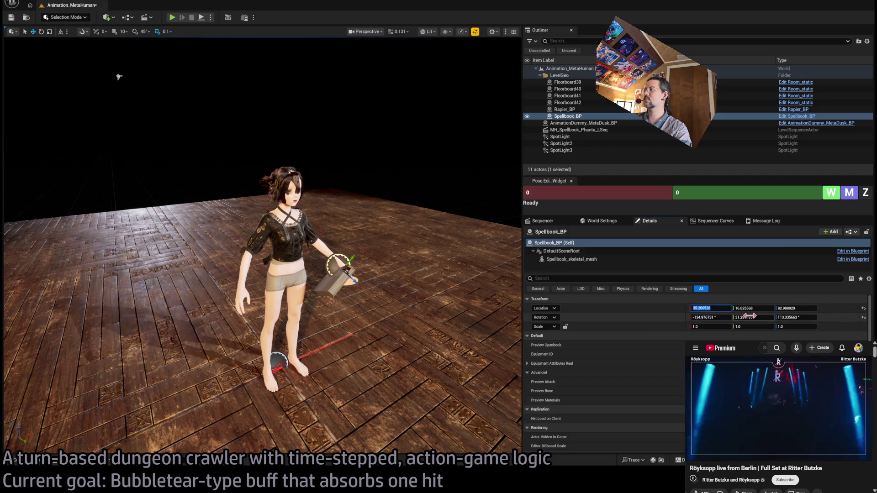
type("0")
key("Tab")
type("0")
key("Tab")
type("0")
key("Return")
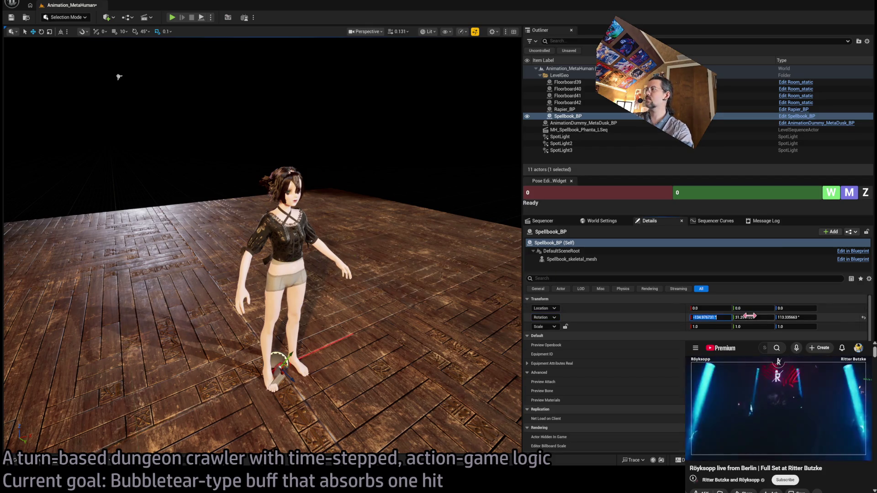
type("0")
key("Tab")
type("0")
key("Tab")
type("0")
key("Return")
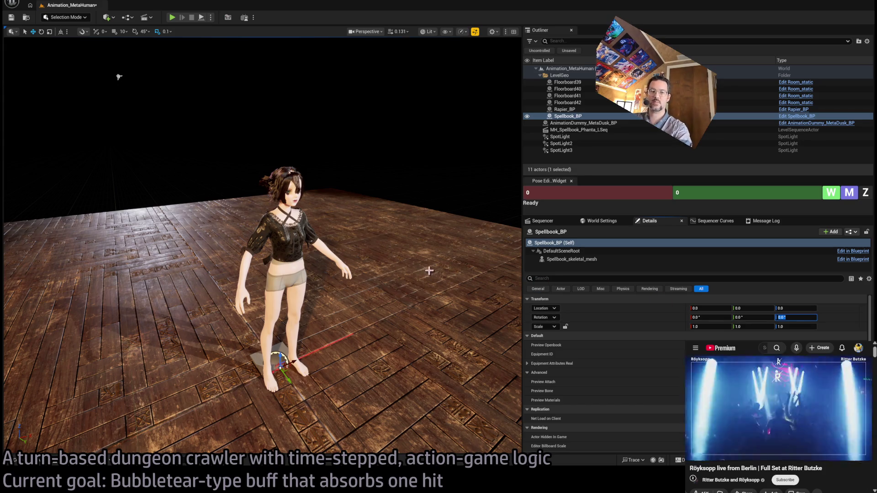
left_click_drag(118, 77, 140, 99)
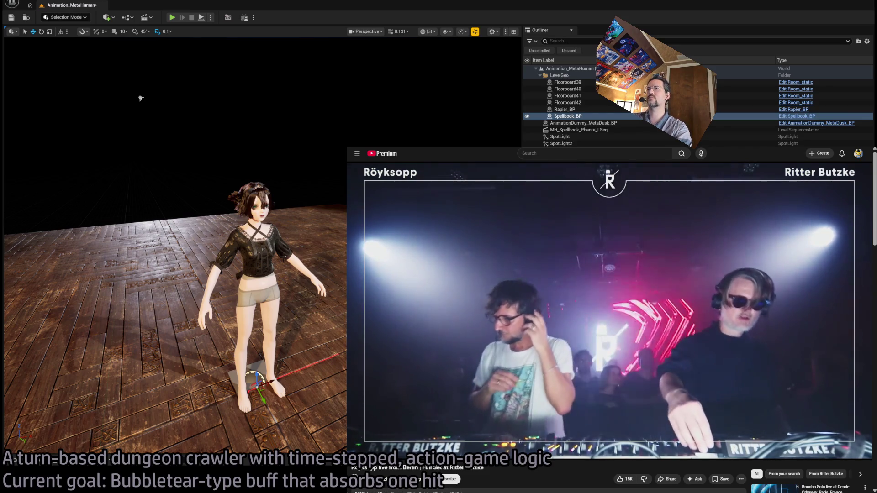
Step: Open a new browser tab on the Gemini start page
key("ctrl+t")
key("Return")
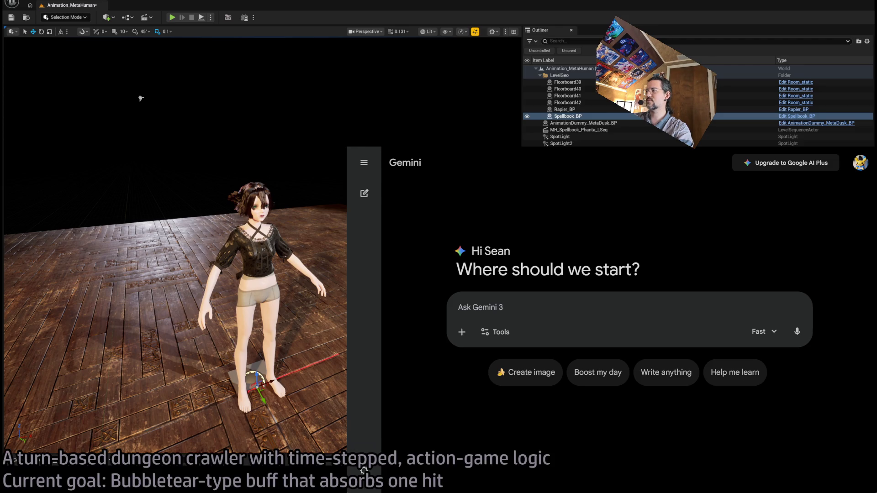
Step: Glance at Unreal Editor, then open the 'Mexico and Spain: A Complex Relationship' chat in Gemini
key("alt+Tab")
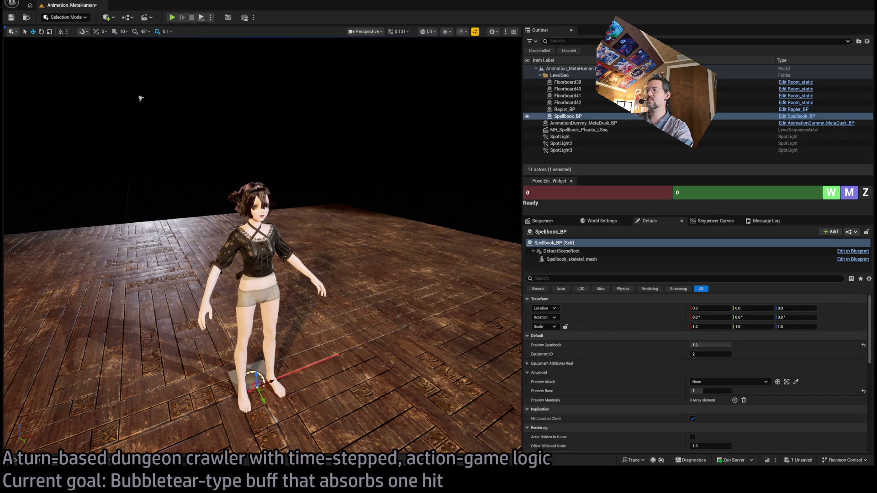
key("alt+Tab")
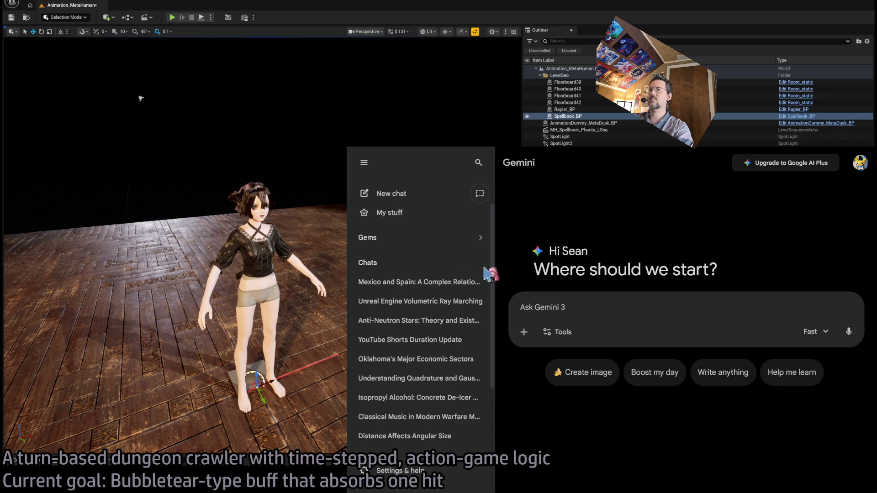
left_click(486, 282)
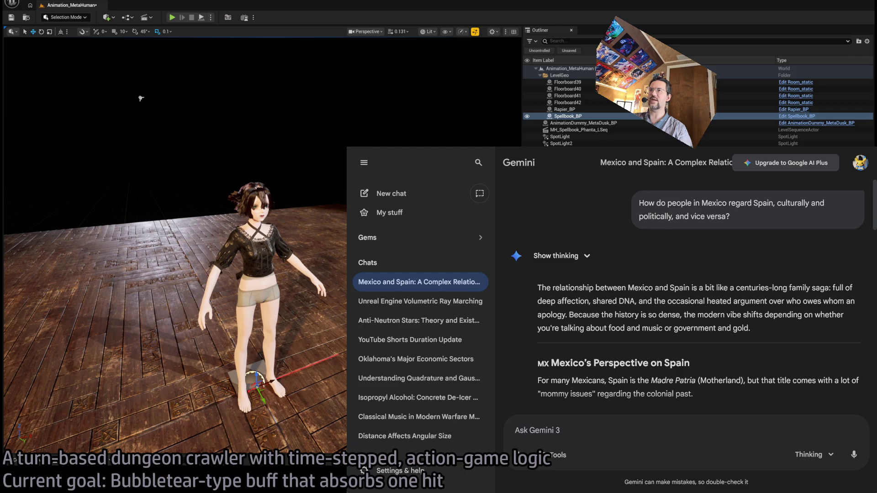
Step: Enlarge the Gemini window by dragging its top-left corner outward
key("Escape")
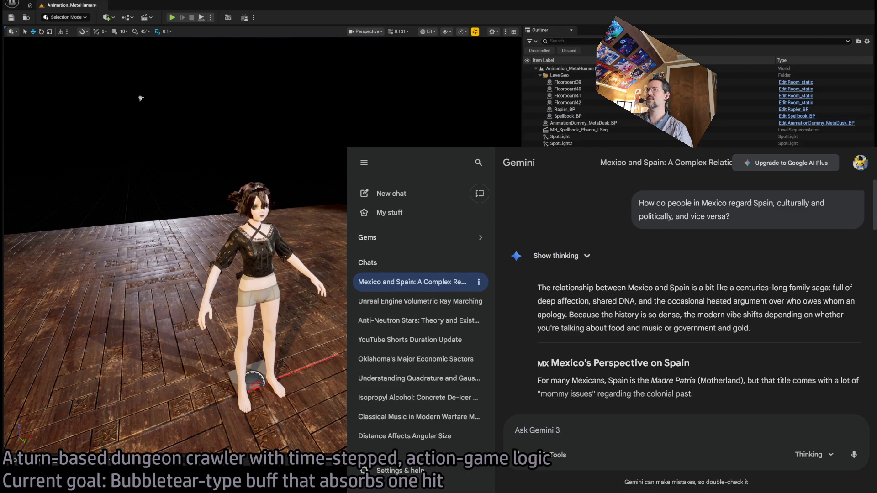
left_click_drag(347, 147, 293, 120)
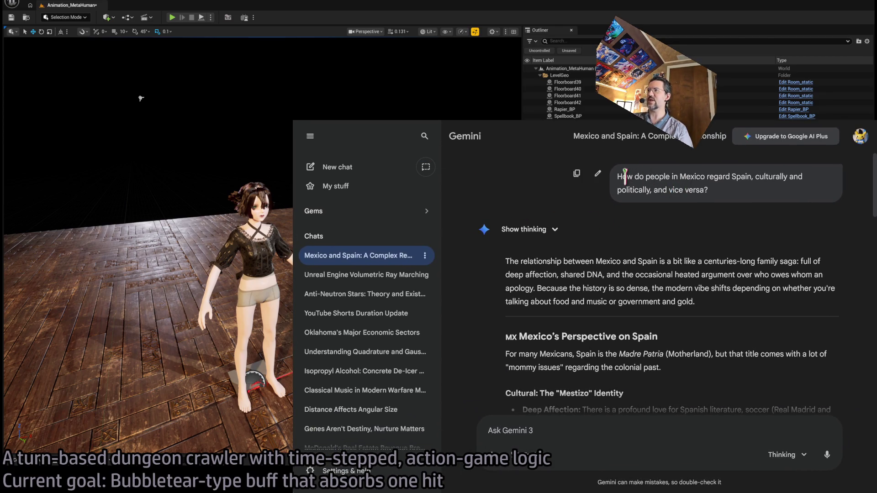
mouse_move(625, 177)
left_mouse_down()
mouse_move(789, 176)
mouse_move(656, 190)
left_mouse_up()
left_click(675, 304)
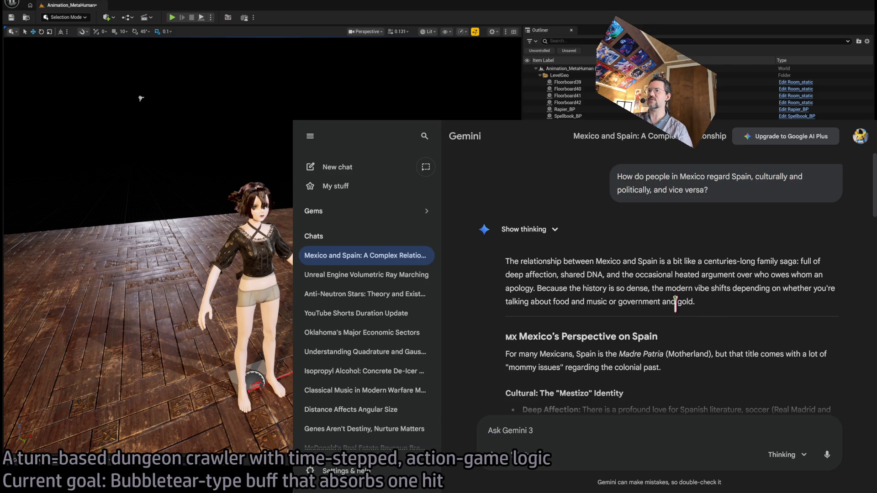
Step: Scroll the reply down to the section on Mexico's cultural view of Spain
scroll(675, 284, "down", 2)
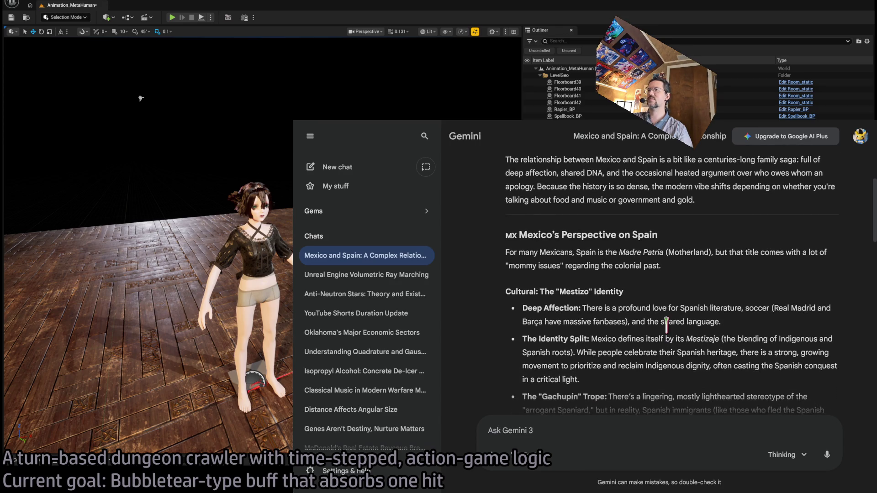
key("alt+Tab")
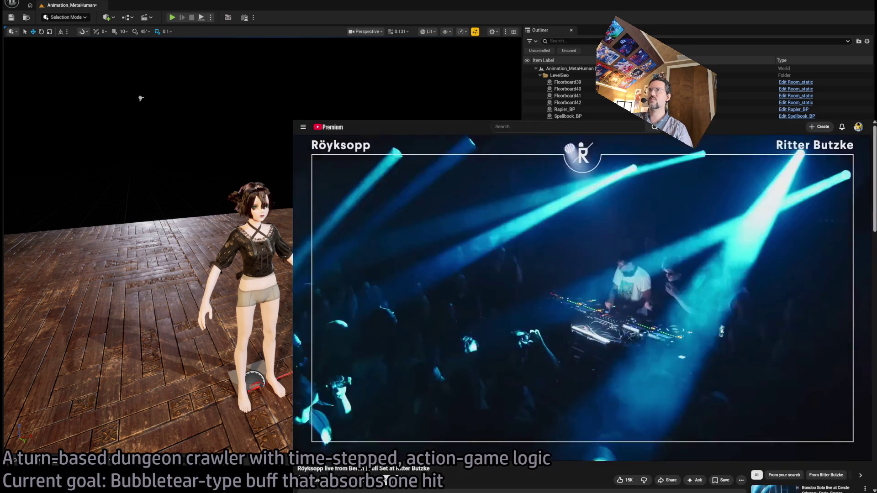
key("alt+Tab")
scroll(543, 285, "down", 1)
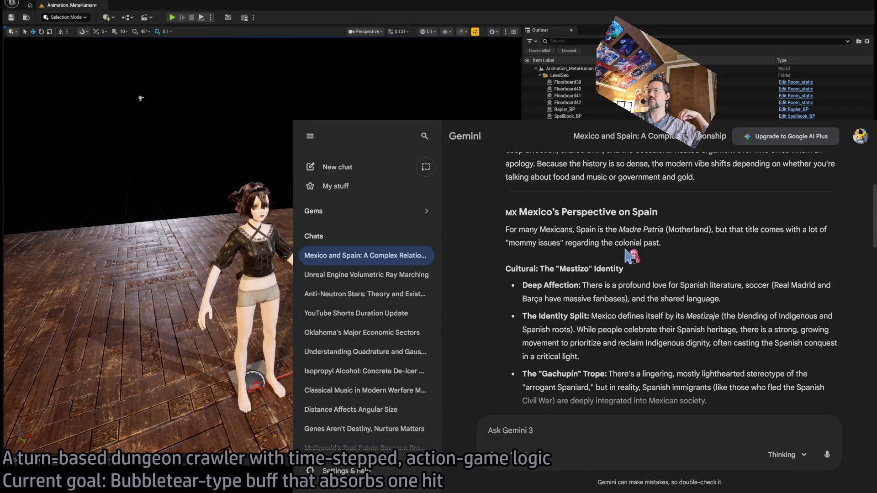
mouse_move(506, 158)
left_mouse_down()
mouse_move(505, 244)
mouse_move(565, 243)
left_mouse_up()
left_click(565, 243)
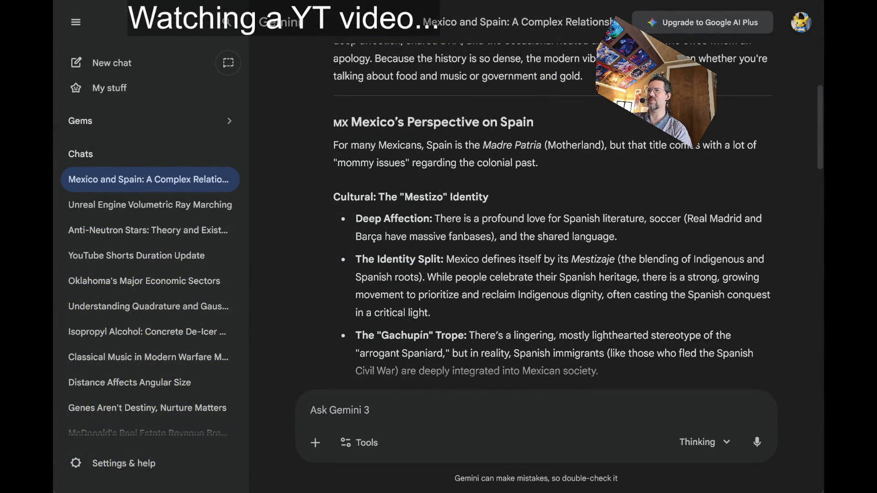
scroll(308, 193, "down", 2)
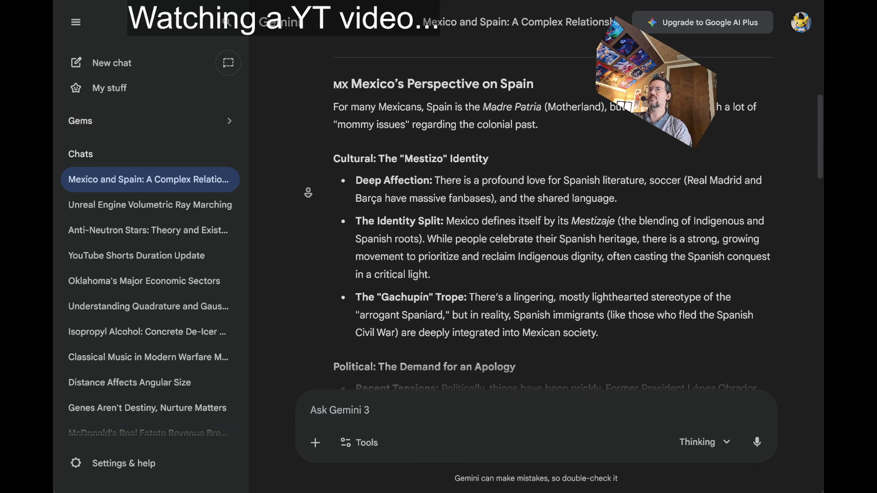
scroll(309, 193, "down", 1)
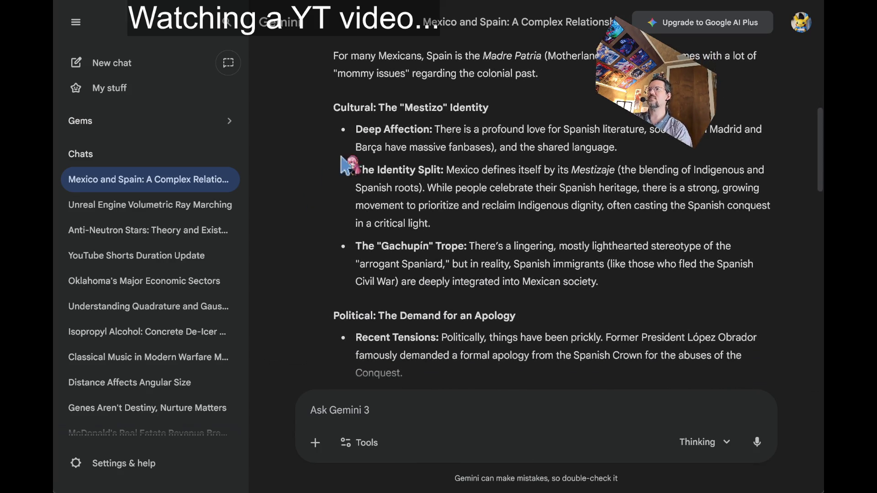
left_click_drag(441, 130, 708, 131)
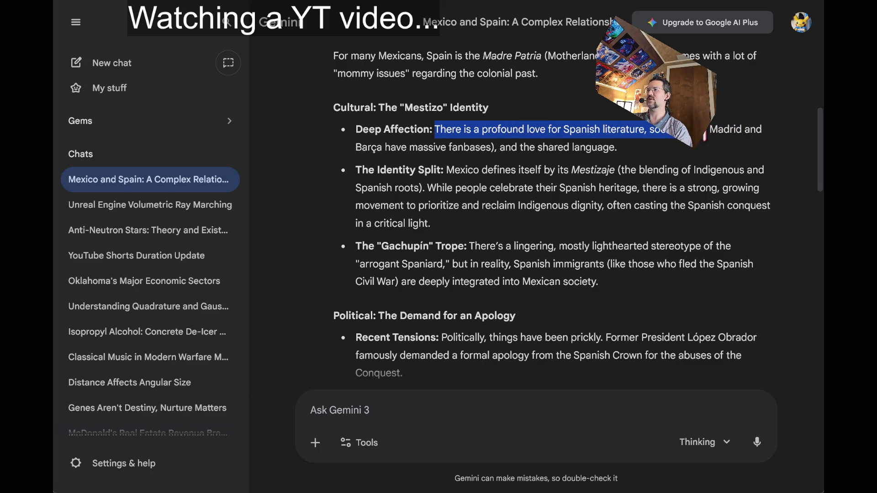
left_click_drag(505, 147, 372, 169)
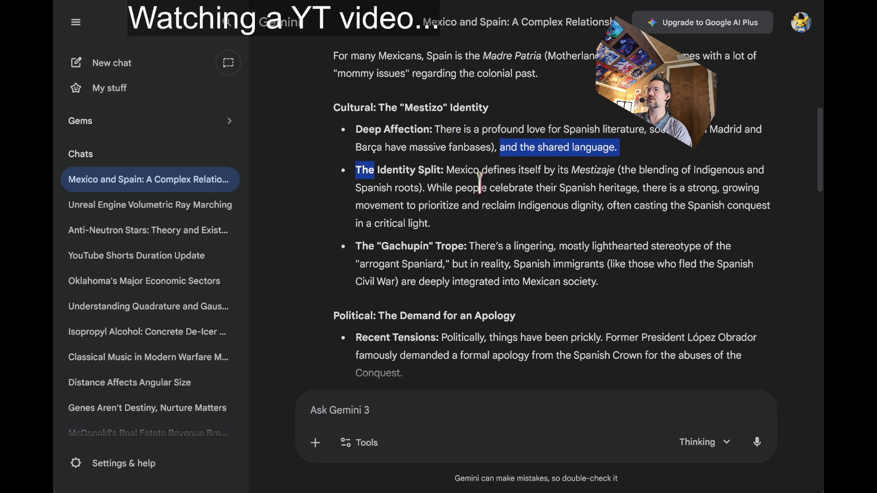
left_click(457, 164)
left_click_drag(457, 165, 602, 170)
left_click(585, 183)
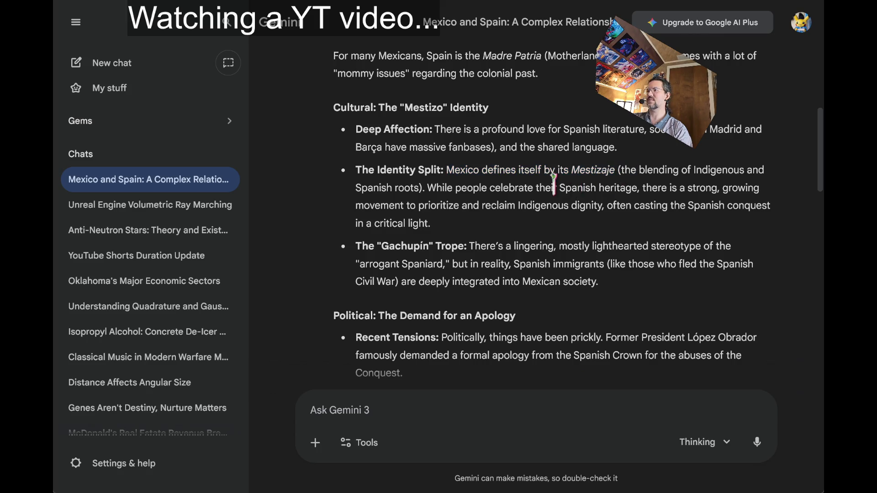
double_click(589, 171)
left_click(578, 175)
left_click(613, 168)
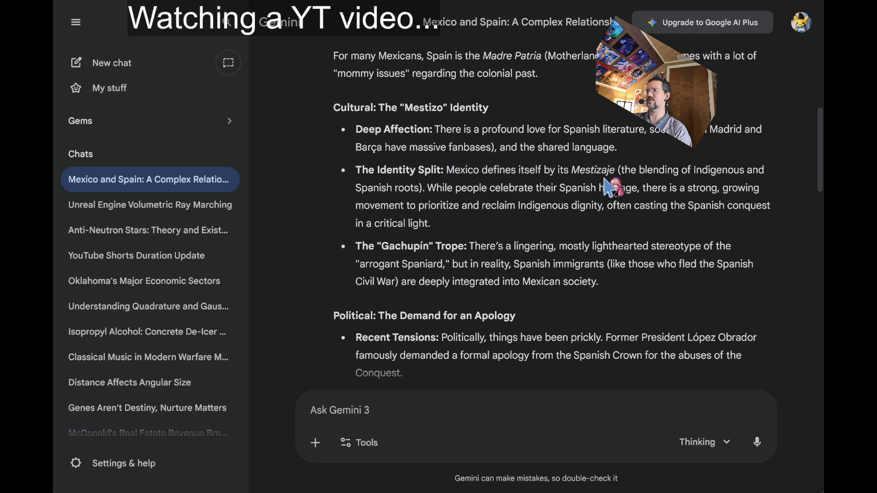
mouse_move(622, 170)
left_mouse_down()
mouse_move(400, 188)
mouse_move(510, 234)
left_mouse_up()
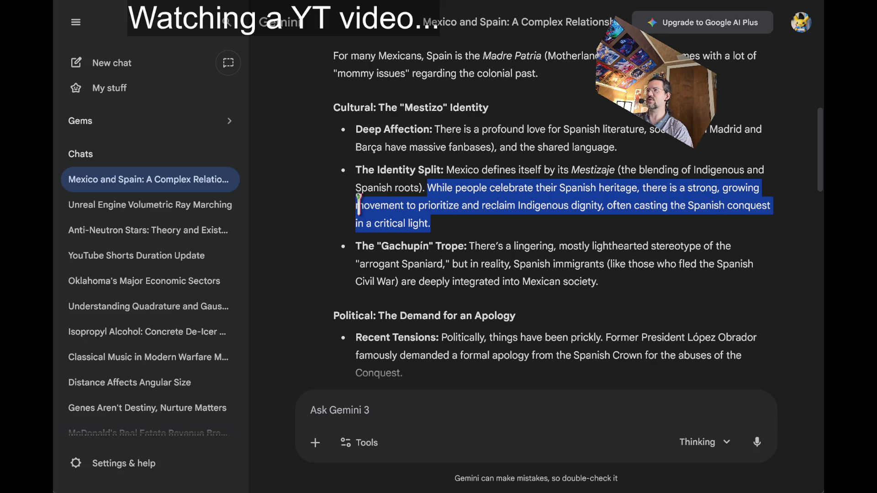
double_click(377, 201)
left_click_drag(378, 201, 689, 201)
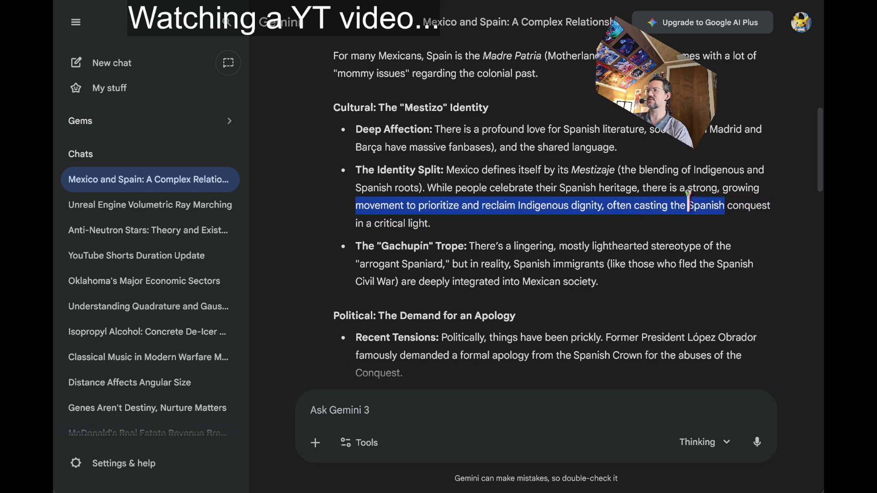
left_click(528, 183)
scroll(525, 196, "down", 2)
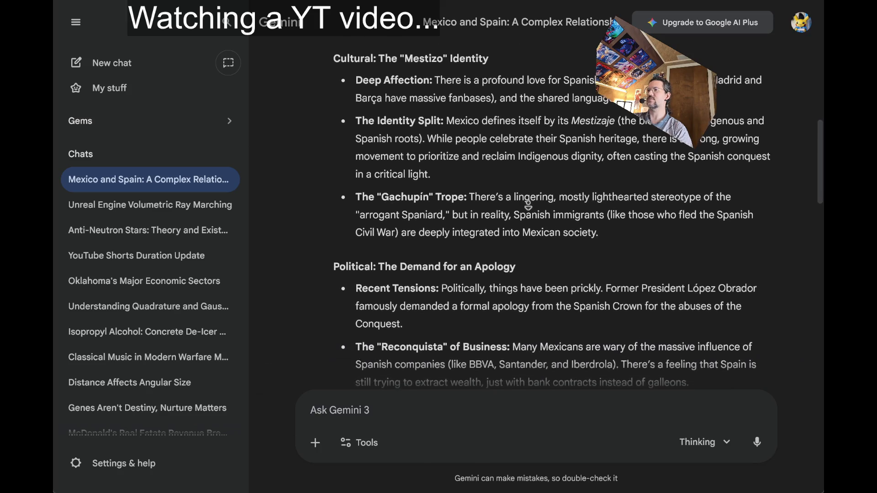
mouse_move(469, 174)
left_mouse_down()
mouse_move(695, 183)
mouse_move(506, 192)
mouse_move(584, 201)
mouse_move(585, 189)
mouse_move(543, 193)
mouse_move(543, 210)
left_mouse_up()
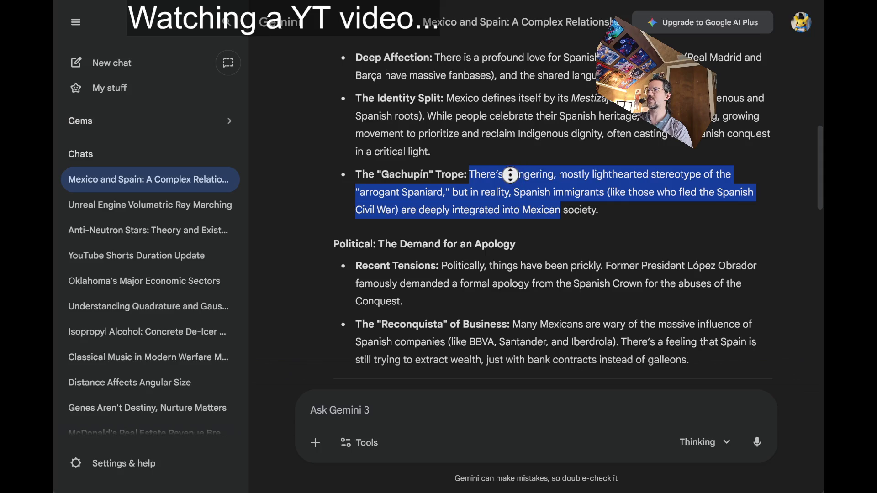
scroll(510, 175, "down", 3)
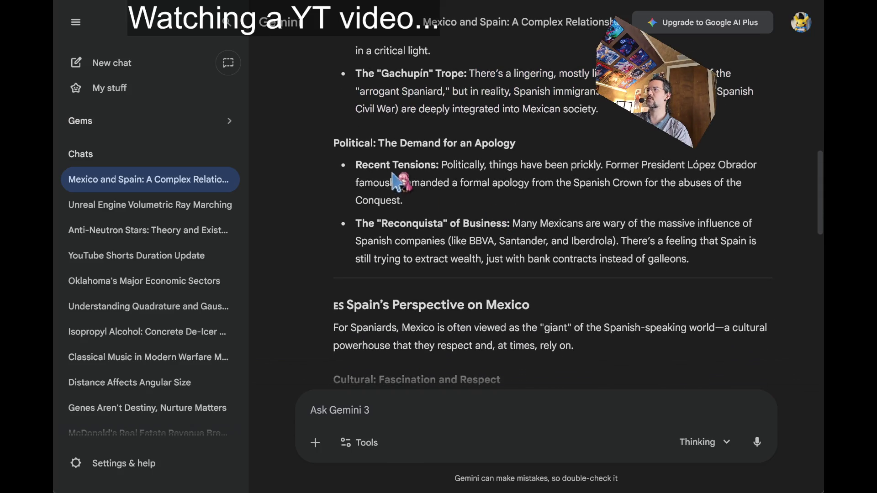
scroll(764, 213, "down", 1)
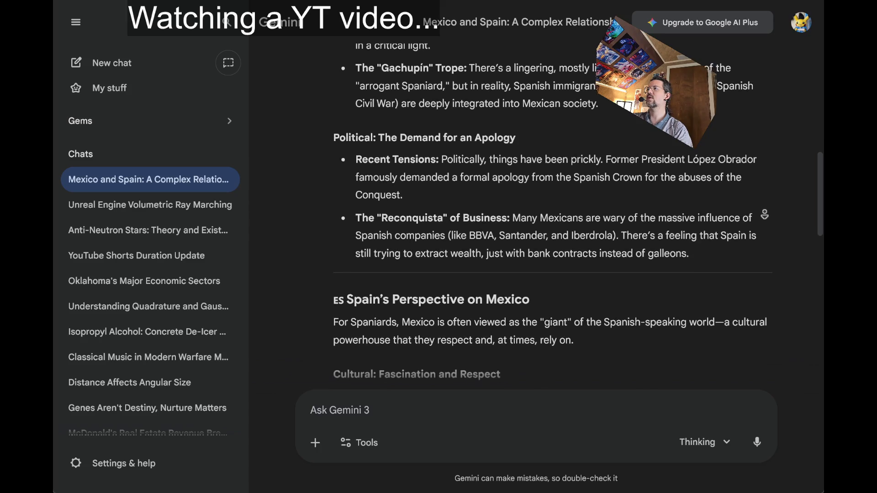
scroll(764, 215, "down", 2)
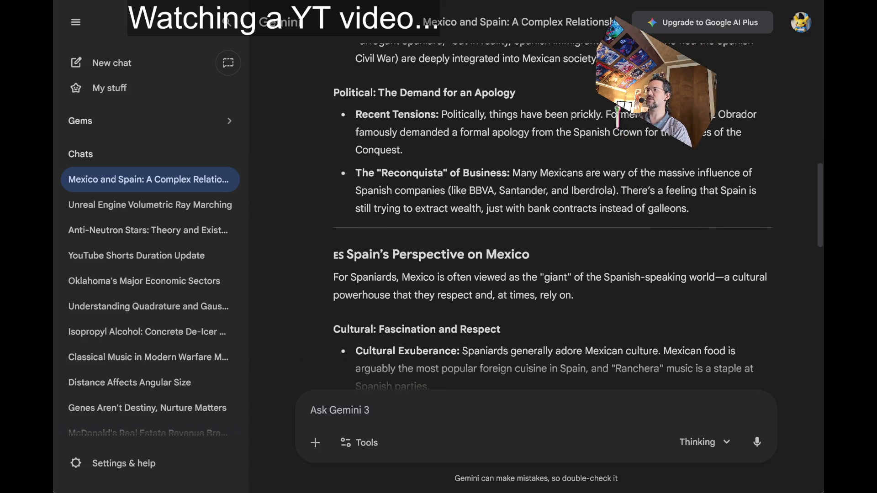
left_click_drag(712, 114, 723, 111)
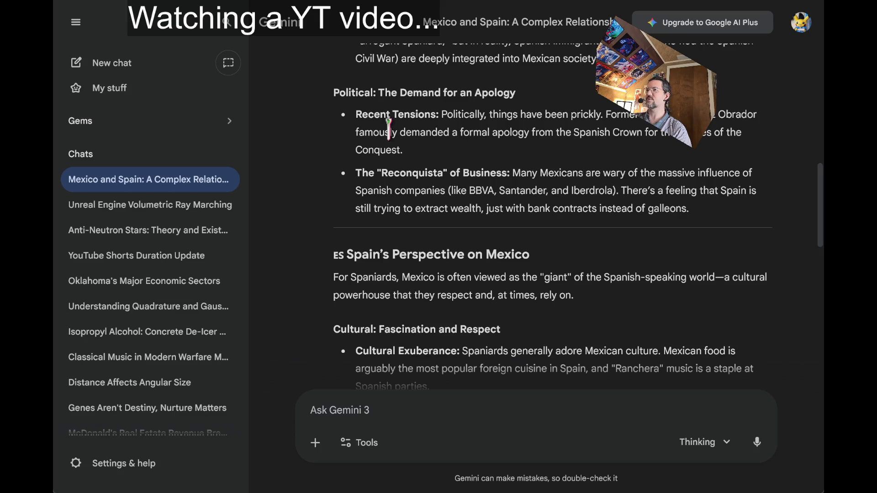
left_click_drag(379, 133, 599, 134)
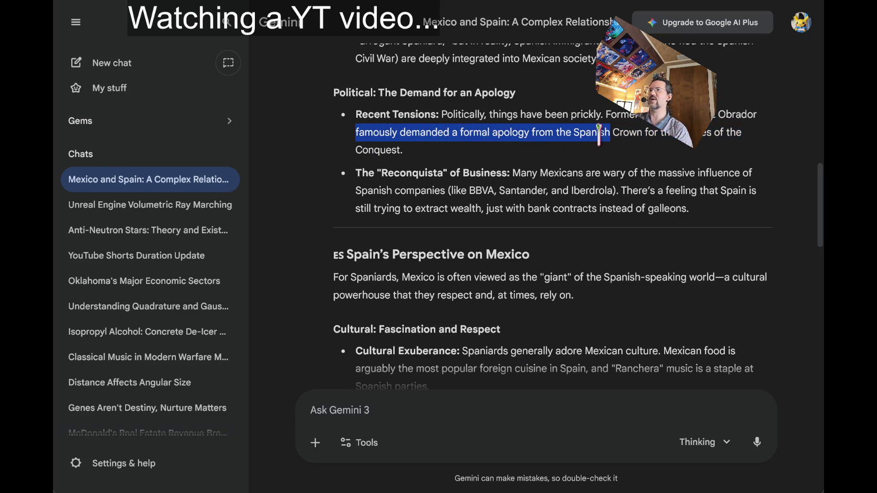
left_click(516, 132)
scroll(521, 137, "down", 1)
mouse_move(527, 144)
left_mouse_down()
mouse_move(635, 169)
mouse_move(634, 184)
left_mouse_up()
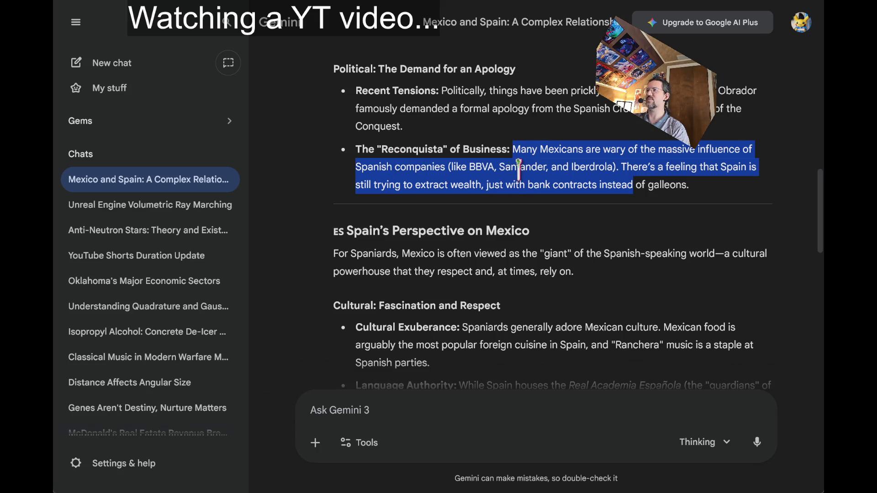
double_click(632, 166)
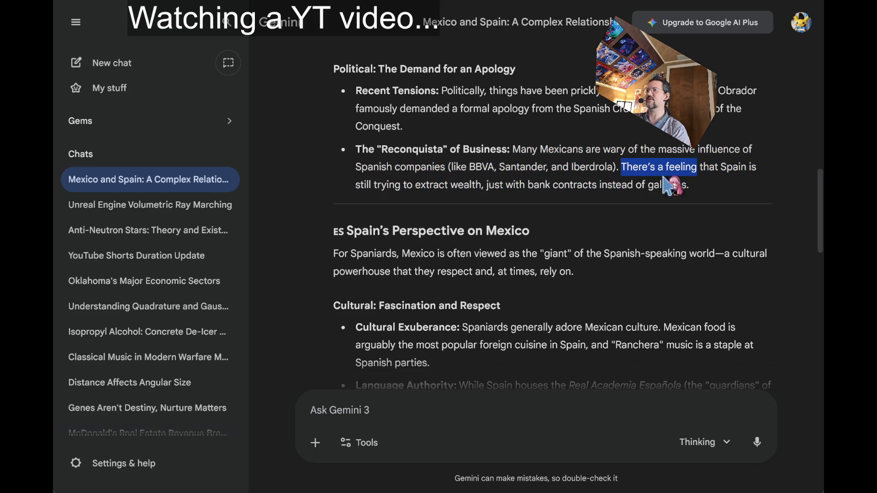
left_click_drag(670, 185, 616, 187)
left_click(539, 208)
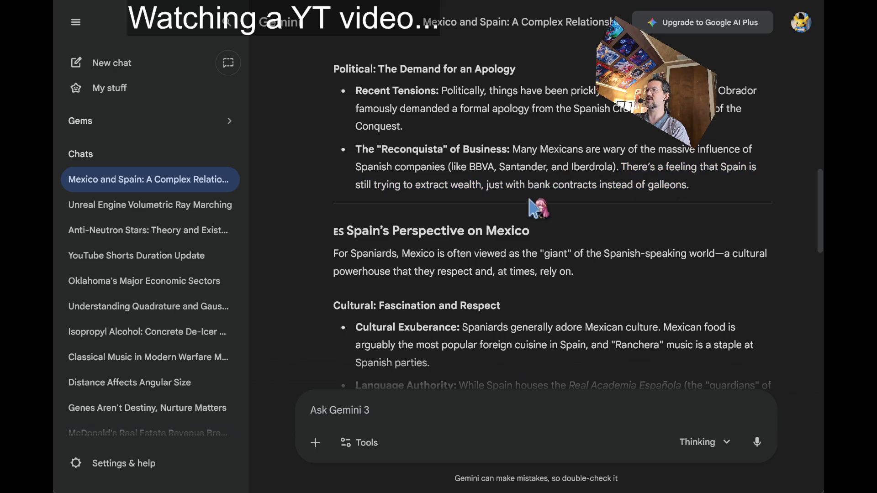
scroll(487, 181, "down", 2)
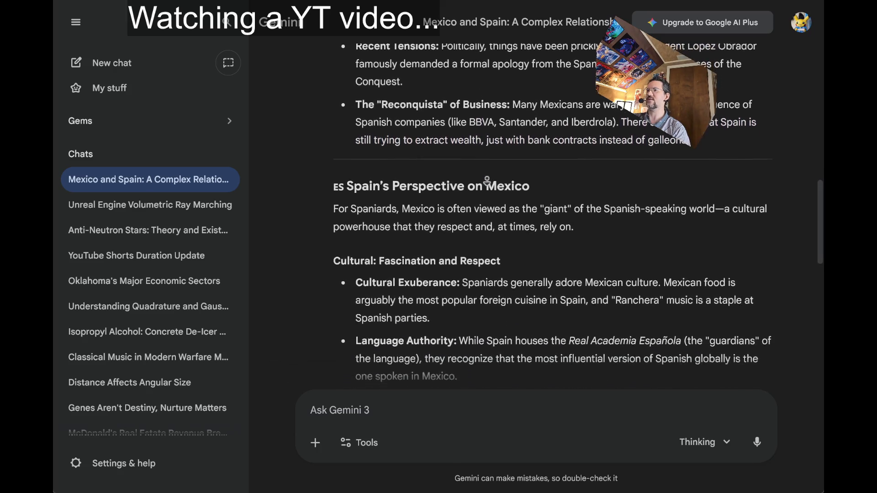
scroll(487, 180, "down", 2)
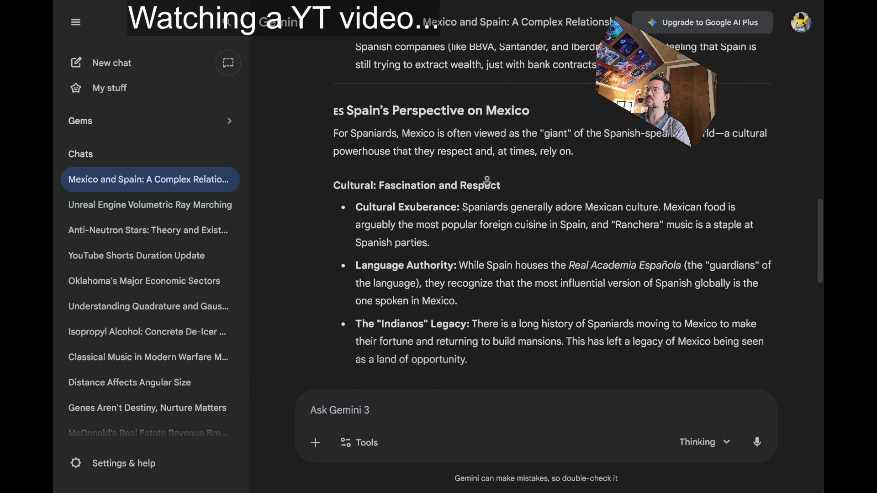
scroll(487, 182, "down", 2)
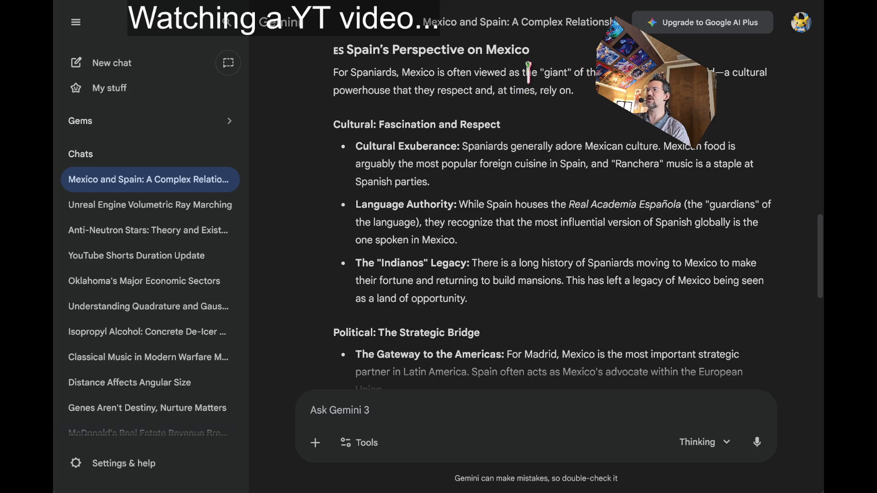
left_click_drag(351, 72, 519, 89)
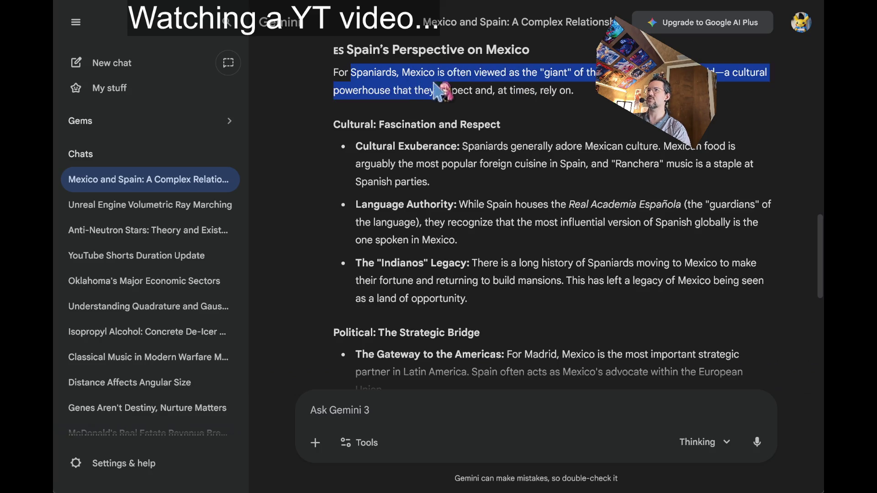
left_click(595, 94)
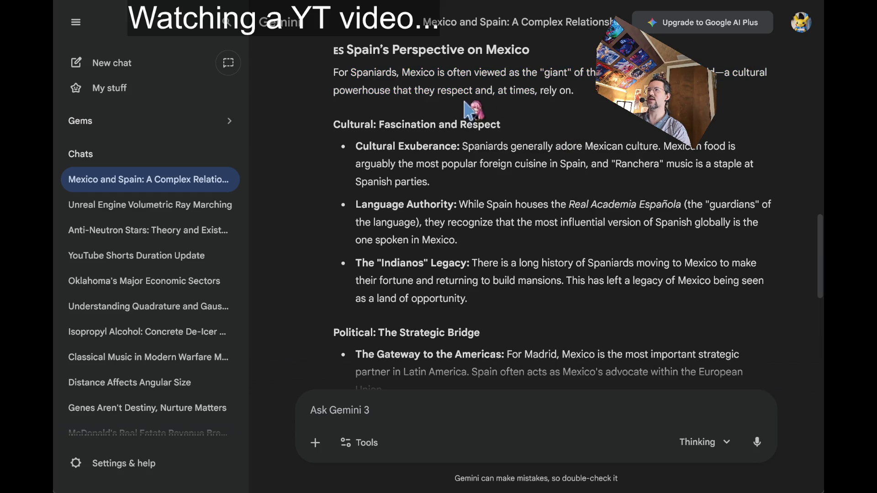
scroll(534, 165, "down", 1)
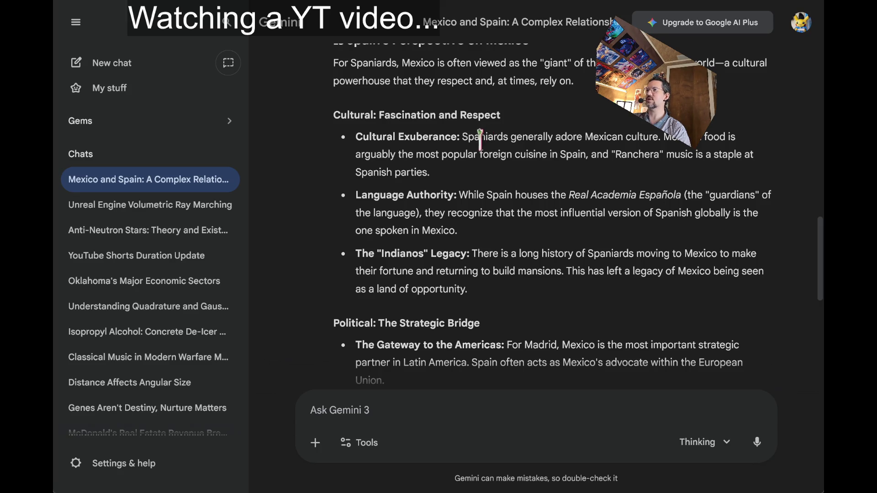
mouse_move(483, 136)
left_mouse_down()
mouse_move(579, 137)
mouse_move(670, 157)
mouse_move(451, 156)
mouse_move(610, 145)
left_mouse_up()
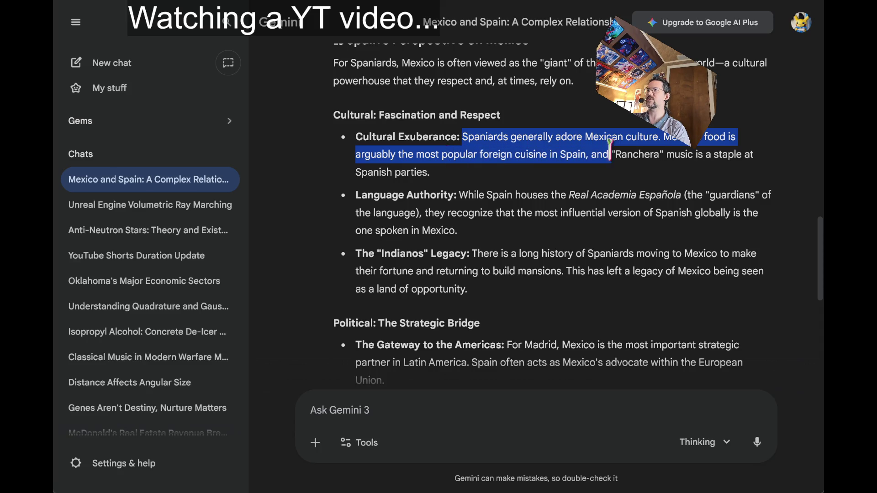
left_click(525, 242)
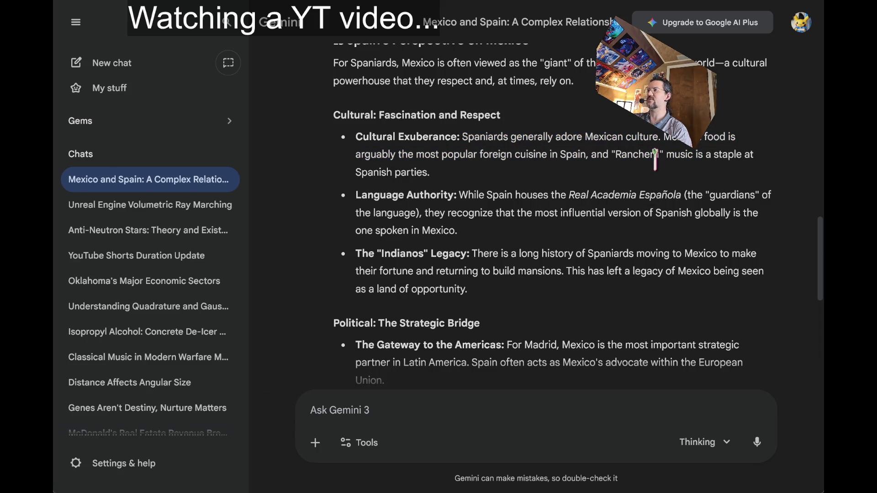
mouse_move(635, 156)
left_mouse_down()
mouse_move(450, 196)
mouse_move(389, 170)
left_mouse_up()
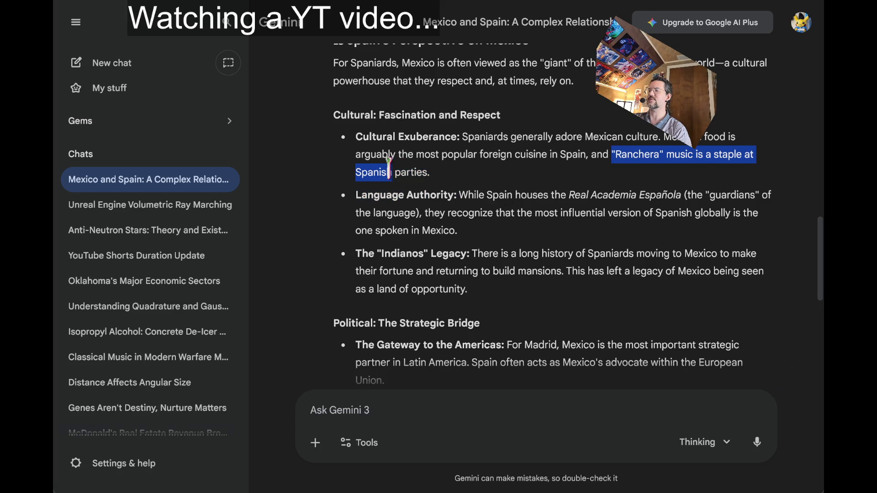
left_click_drag(459, 195, 657, 211)
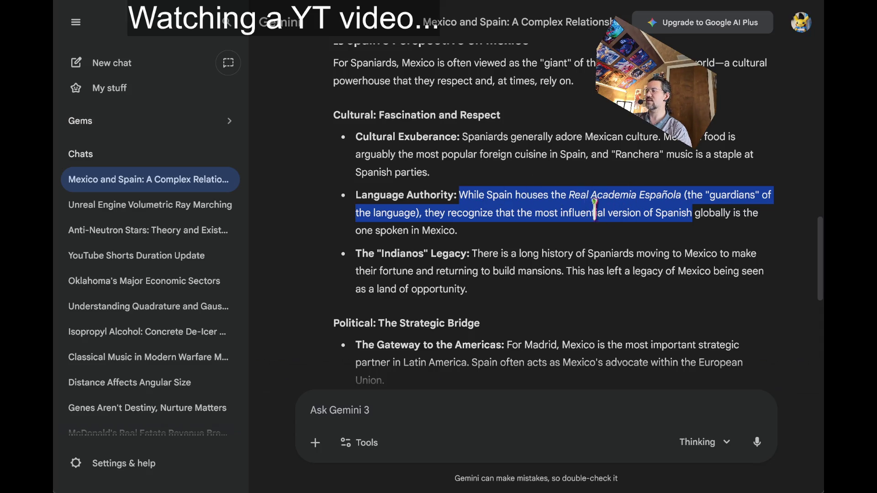
left_click(652, 194)
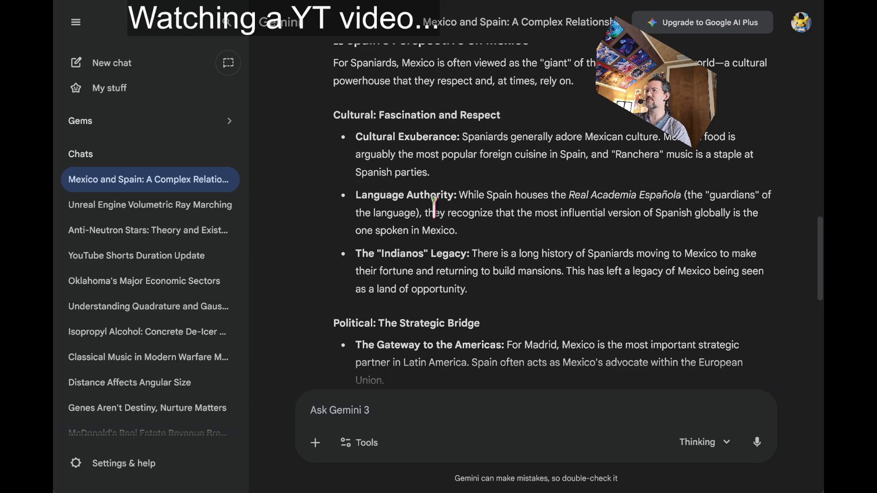
mouse_move(434, 208)
left_mouse_down()
mouse_move(692, 215)
mouse_move(696, 239)
left_mouse_up()
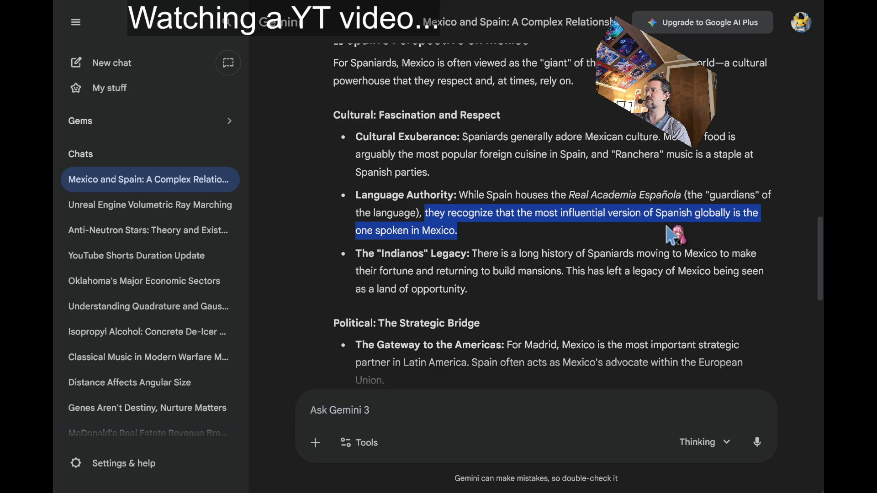
left_click(525, 196)
scroll(522, 192, "down", 2)
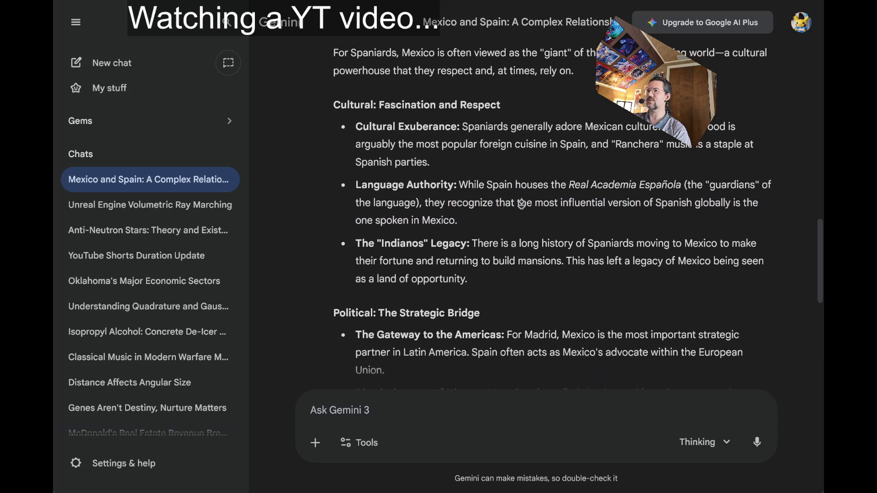
scroll(521, 205, "down", 1)
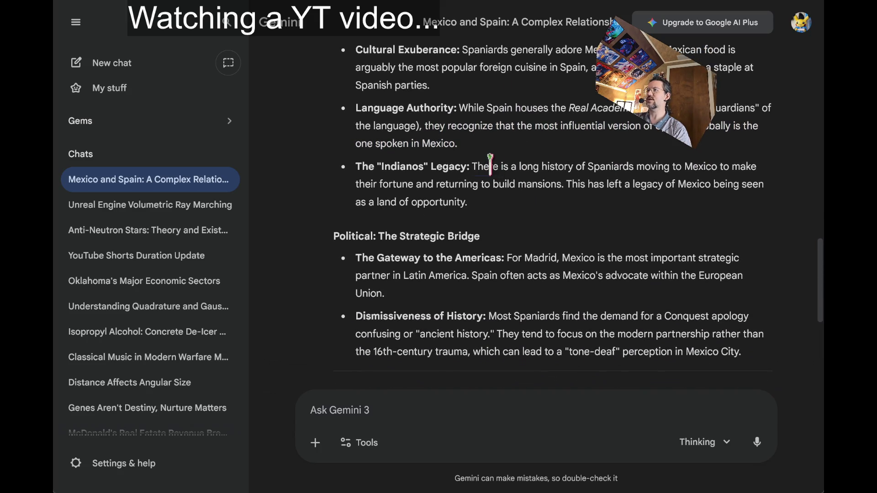
left_click_drag(490, 166, 513, 215)
left_click(513, 210)
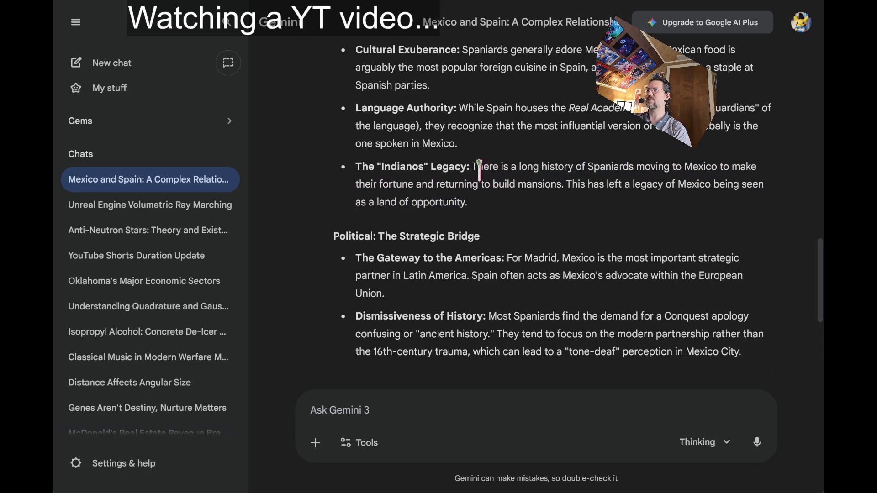
left_click_drag(485, 166, 508, 209)
left_click(508, 210)
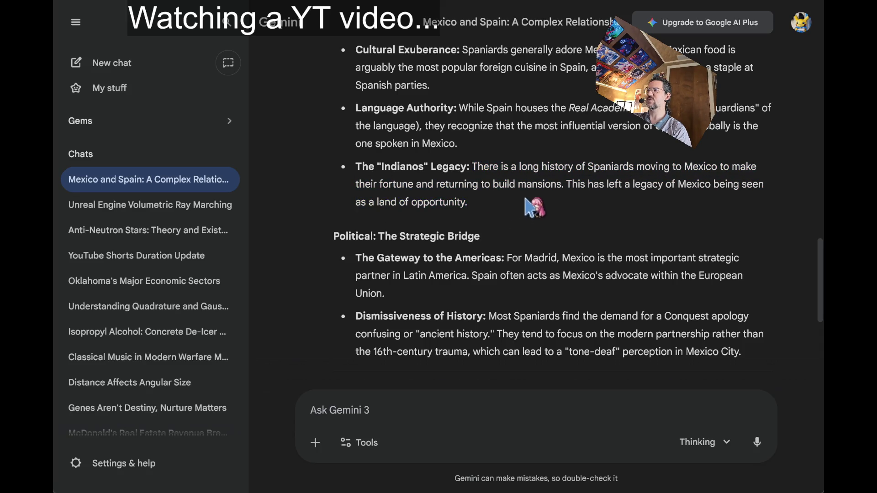
double_click(488, 168)
left_click_drag(488, 169, 525, 188)
left_click(552, 187)
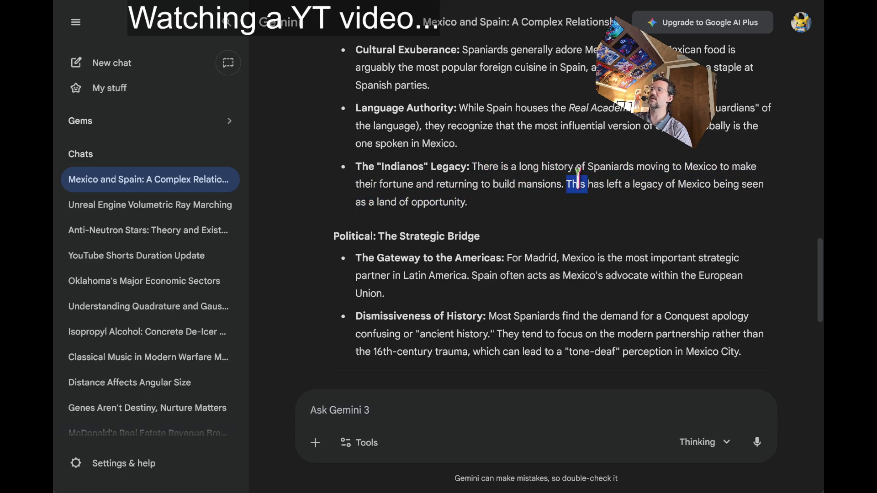
left_click_drag(578, 179, 589, 213)
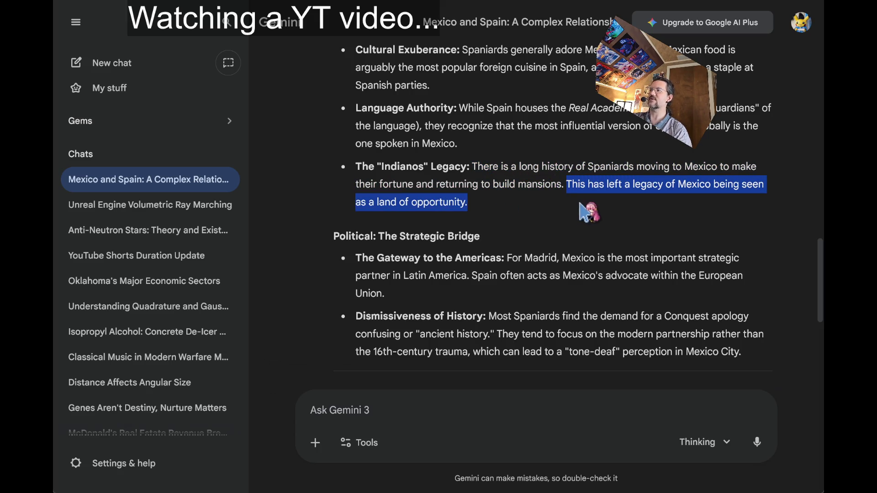
left_click(493, 217)
scroll(316, 169, "down", 2)
scroll(316, 169, "down", 2)
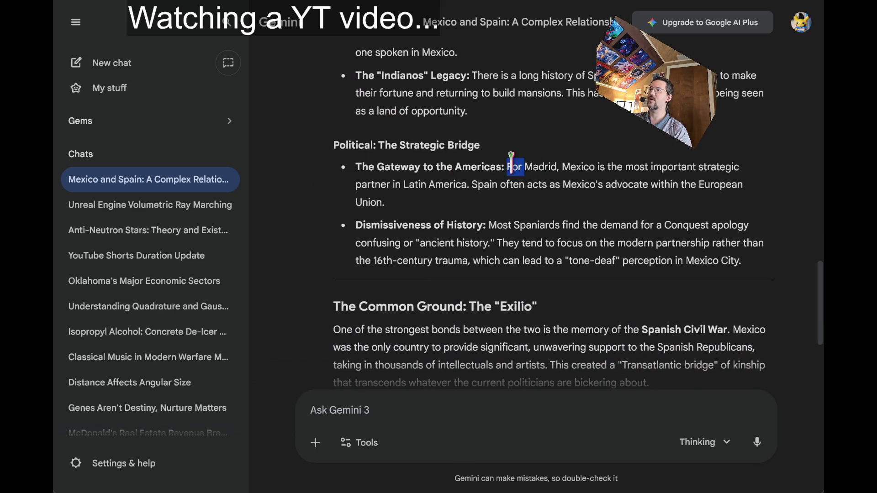
Step: Read the For Madrid passage about Spain acting as Mexico's EU advocate
left_click_drag(511, 157, 525, 208)
left_click(525, 208)
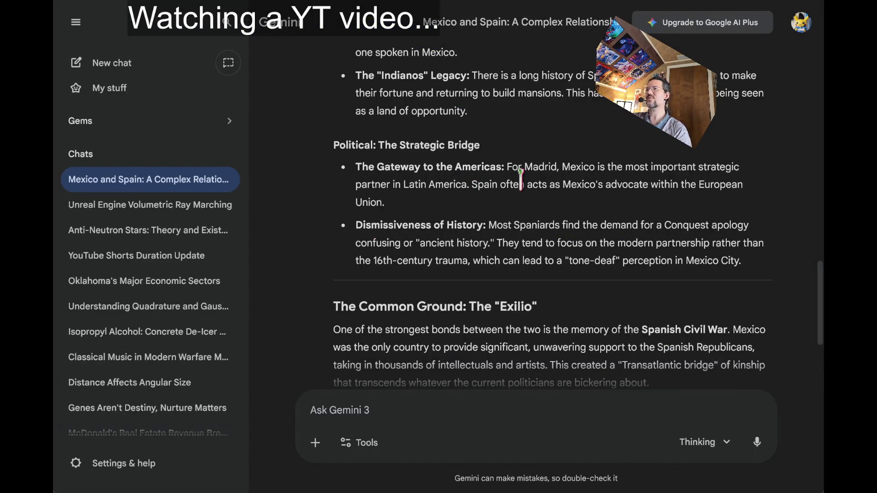
left_click_drag(471, 185, 591, 208)
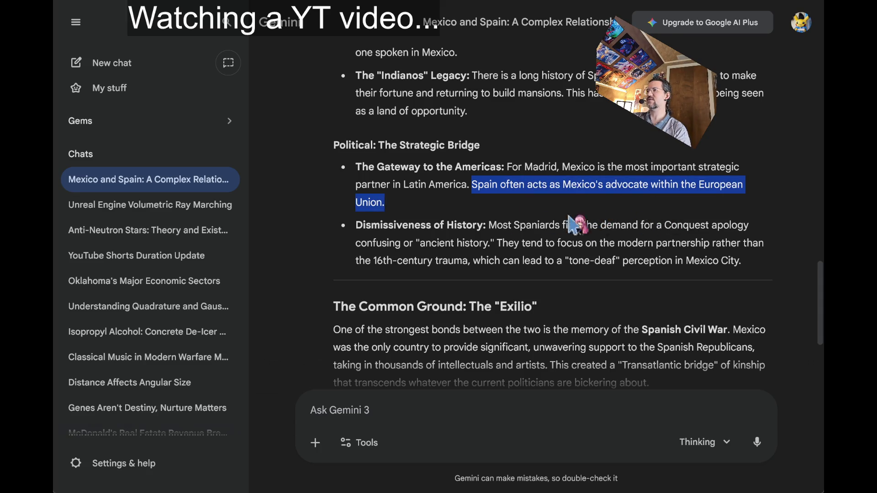
left_click(401, 184)
Step: Read the Dismissiveness of History point about the 16th-century trauma
scroll(327, 183, "down", 2)
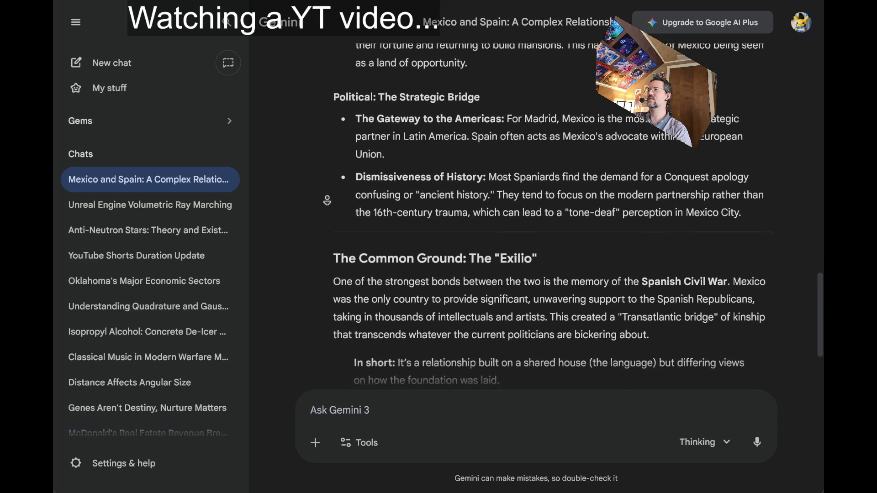
double_click(502, 137)
mouse_move(502, 137)
left_mouse_down()
mouse_move(568, 170)
mouse_move(638, 172)
left_mouse_up()
double_click(507, 155)
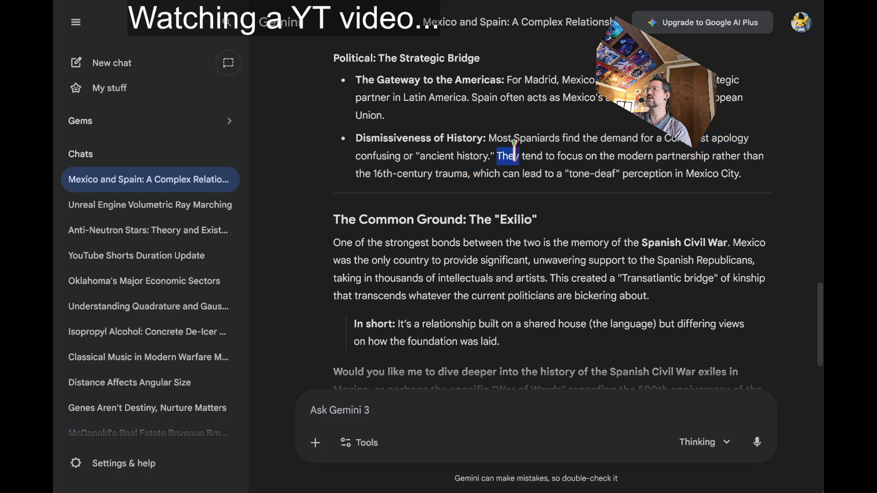
mouse_move(507, 156)
left_mouse_down()
mouse_move(676, 173)
mouse_move(431, 175)
mouse_move(649, 165)
mouse_move(681, 173)
left_mouse_up()
left_click(304, 139)
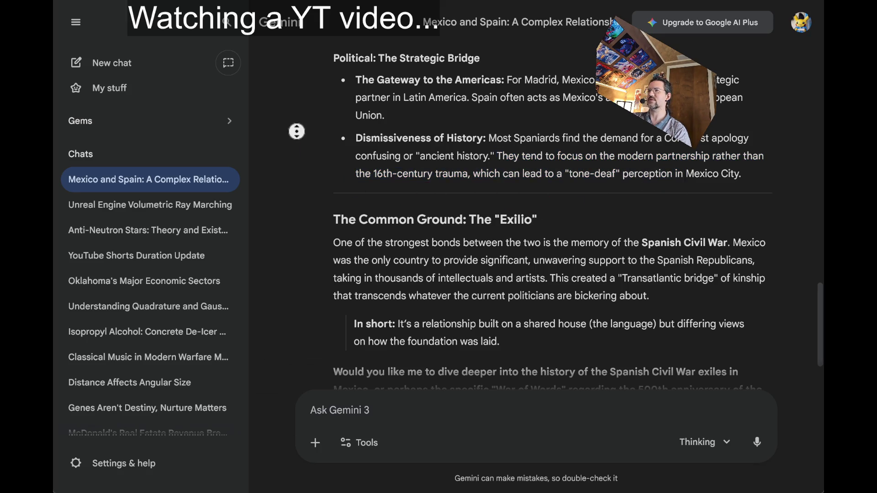
Step: Scroll to the Exilio section and read about Mexico supporting the Spanish Republicans
scroll(151, 229, "down", 1)
middle_click(445, 121)
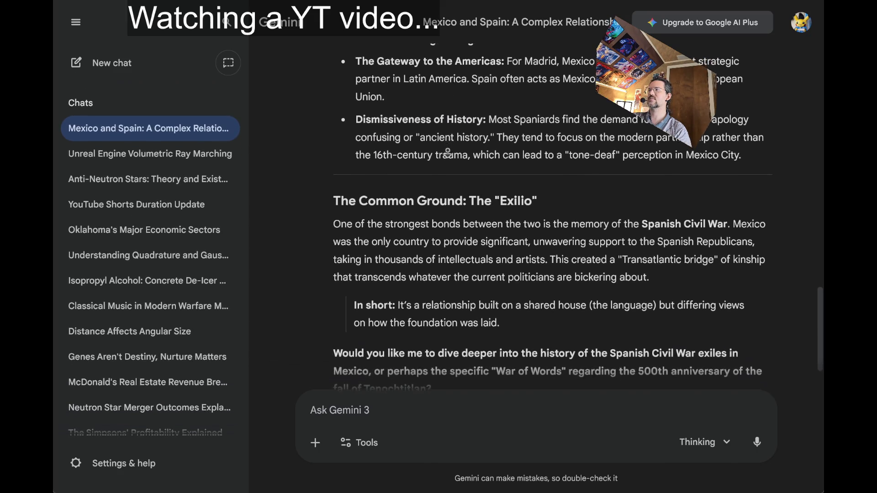
middle_click(448, 152)
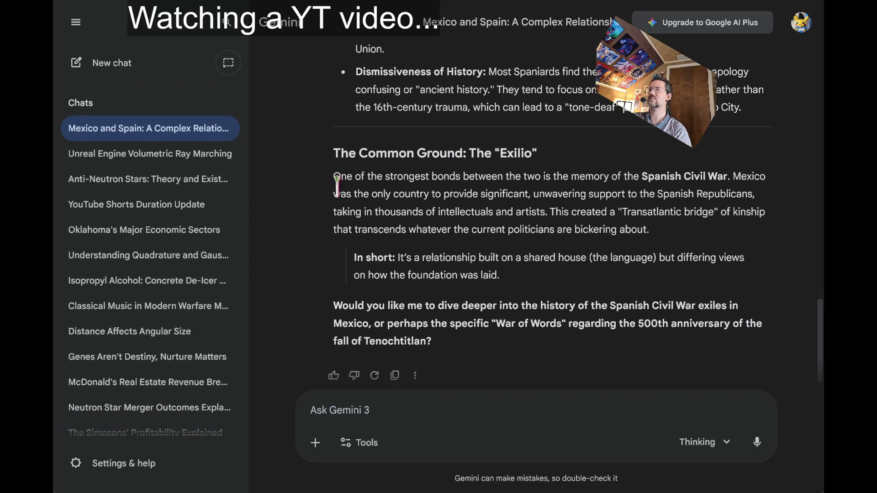
mouse_move(386, 176)
left_mouse_down()
mouse_move(524, 193)
mouse_move(551, 228)
mouse_move(616, 230)
left_mouse_up()
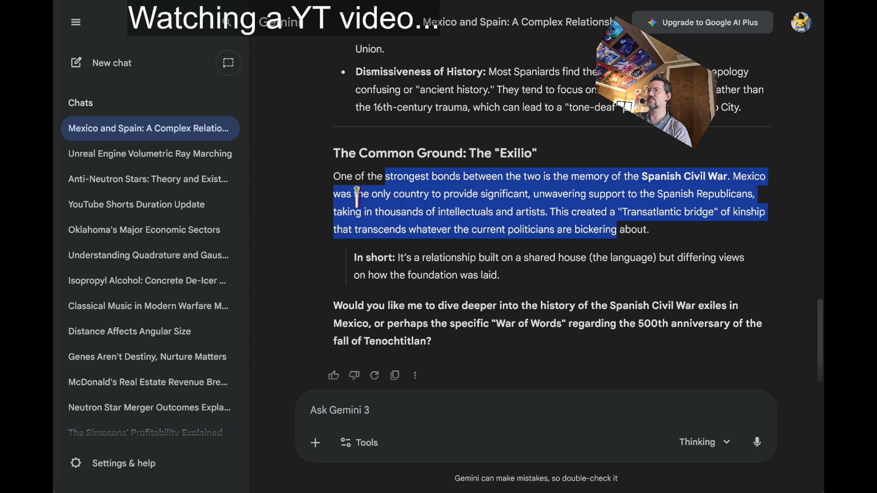
left_click_drag(355, 196, 687, 211)
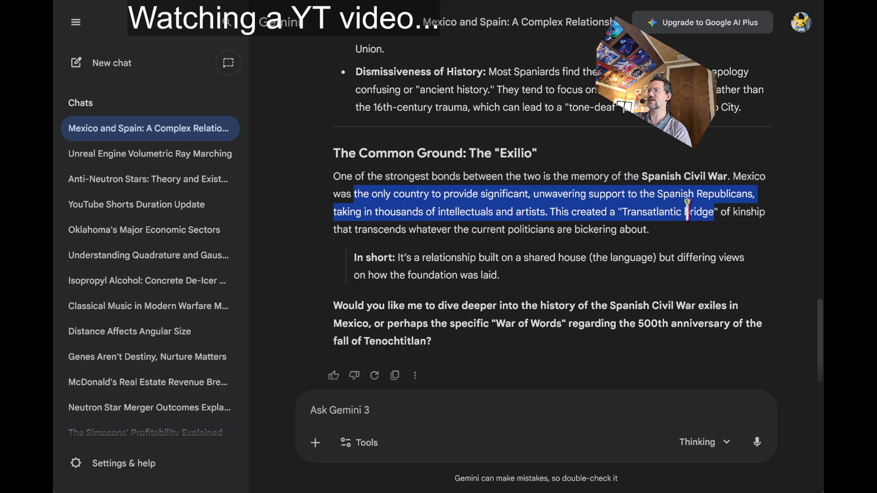
left_click(533, 207)
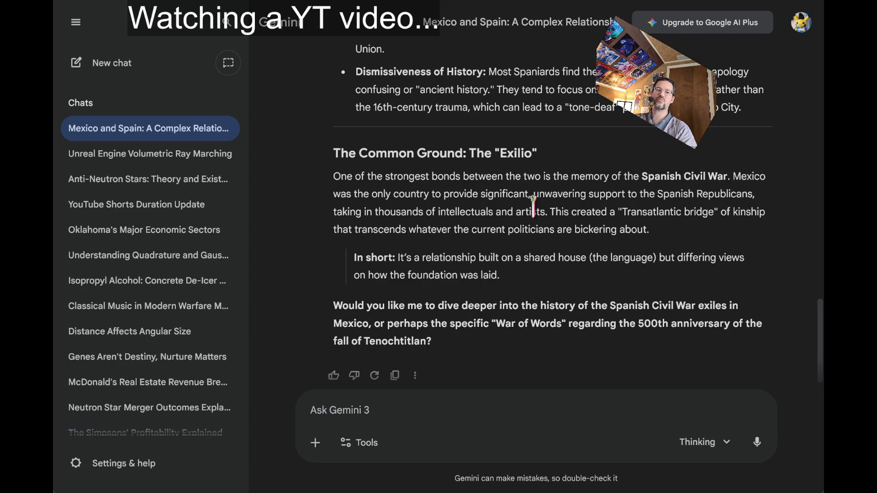
Step: Select the phrase 'Spanish Civil War', then open a new tab and submit 'youtube'
left_click_drag(661, 179, 714, 180)
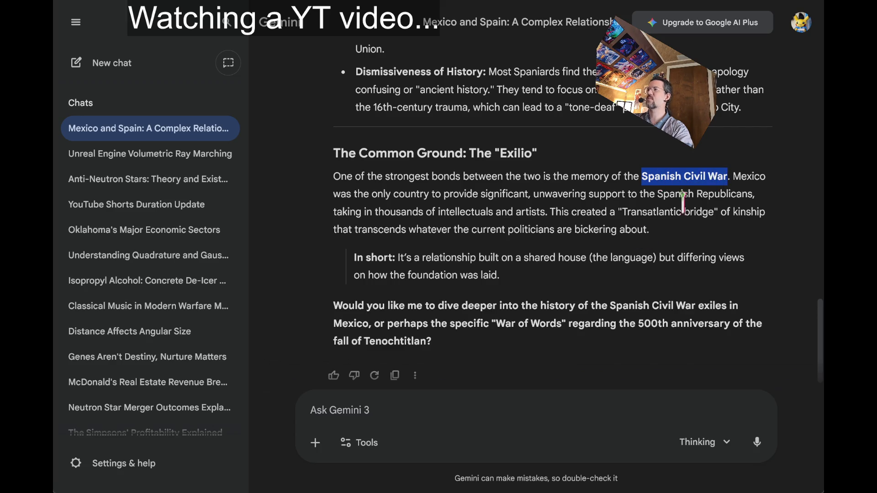
key("ctrl+t")
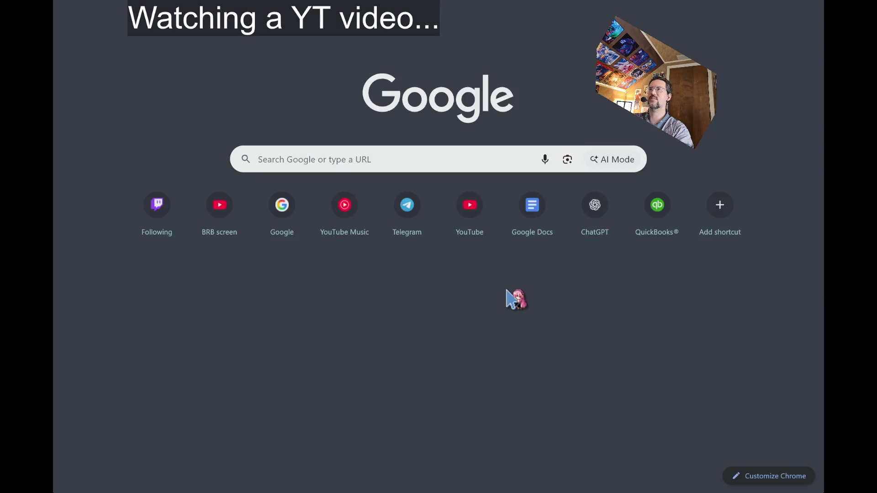
type("youtube")
key("Return")
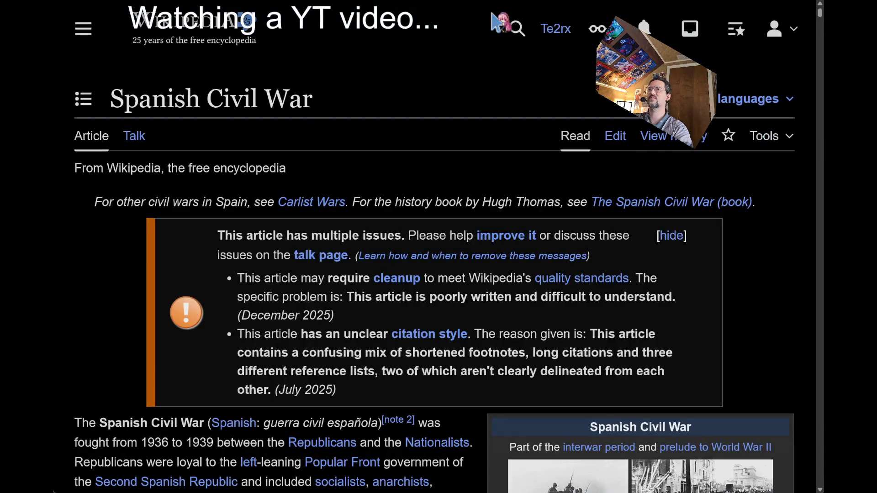
Step: Scroll through the Spanish Civil War article's introduction, highlighting a passage while reading
scroll(294, 151, "down", 4)
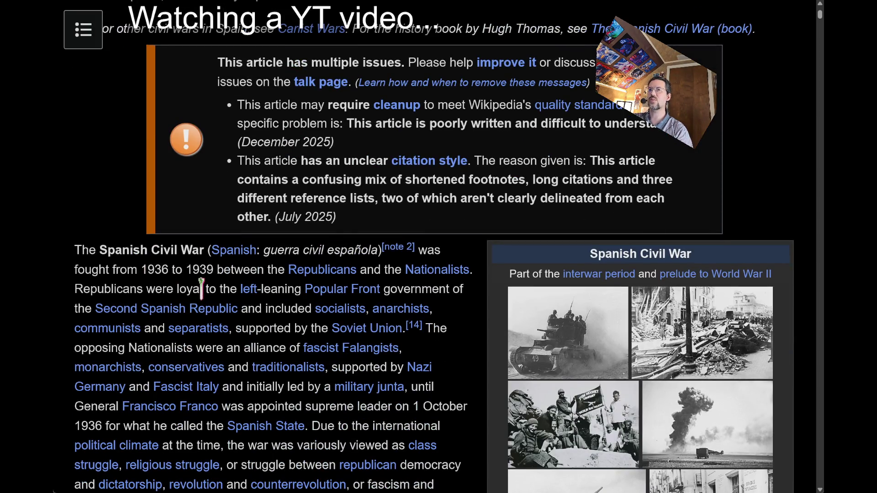
middle_click(266, 270)
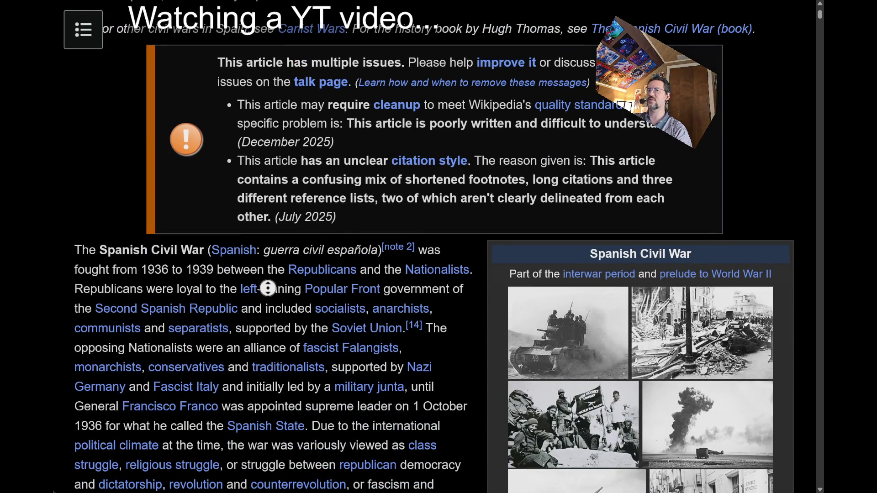
scroll(268, 288, "down", 2)
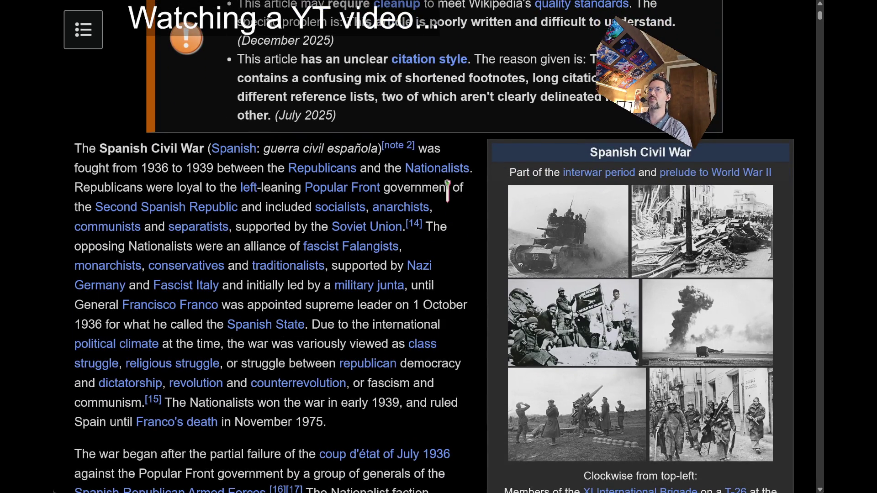
mouse_move(271, 209)
left_mouse_down()
mouse_move(242, 208)
mouse_move(274, 246)
left_mouse_up()
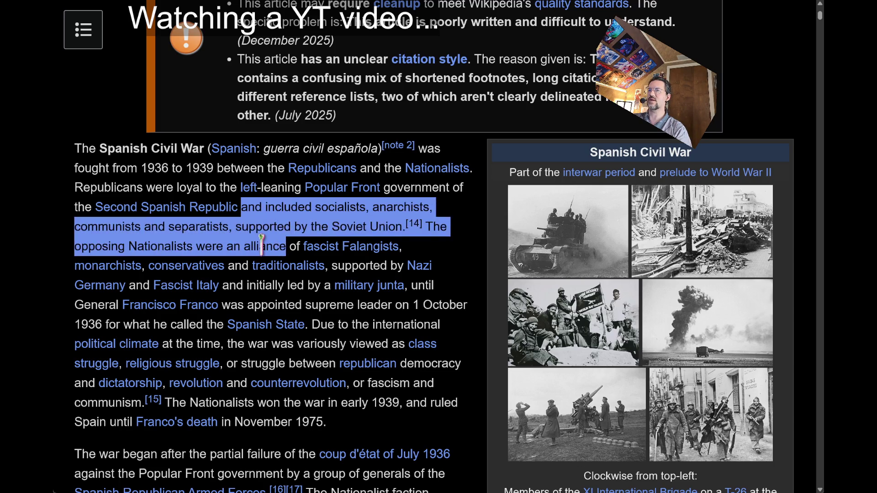
left_click(474, 232)
key("ctrl+Tab")
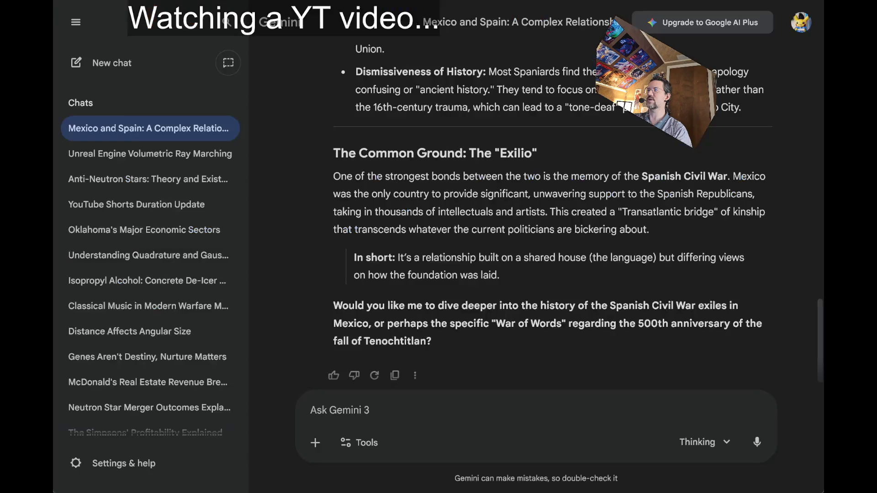
scroll(417, 176, "down", 1)
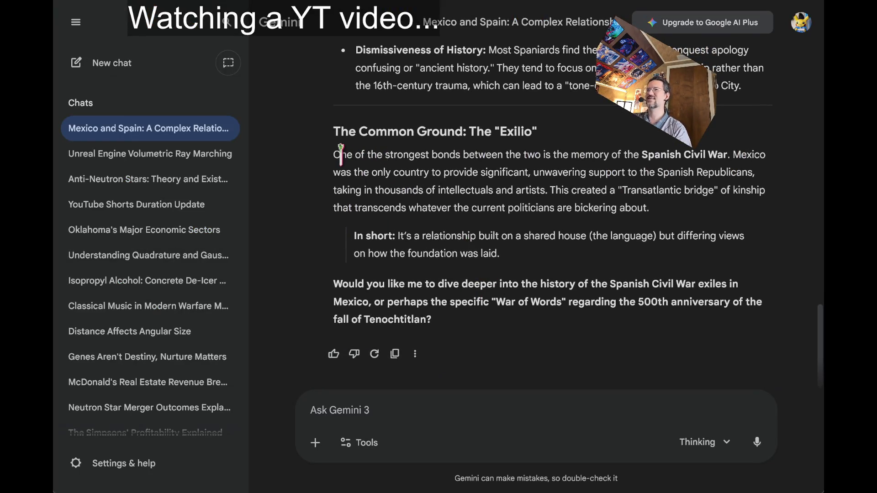
mouse_move(336, 155)
left_mouse_down()
mouse_move(406, 155)
mouse_move(670, 198)
left_mouse_up()
left_click(675, 201)
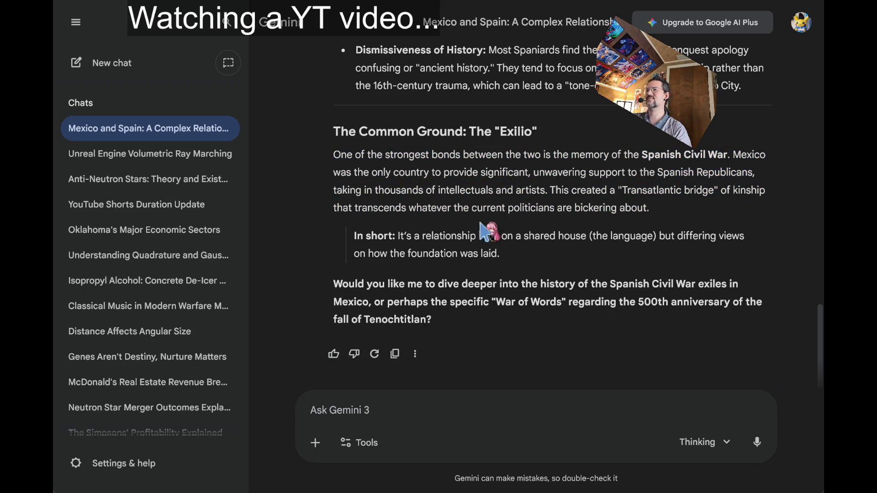
left_click_drag(398, 236, 539, 284)
left_click(498, 284)
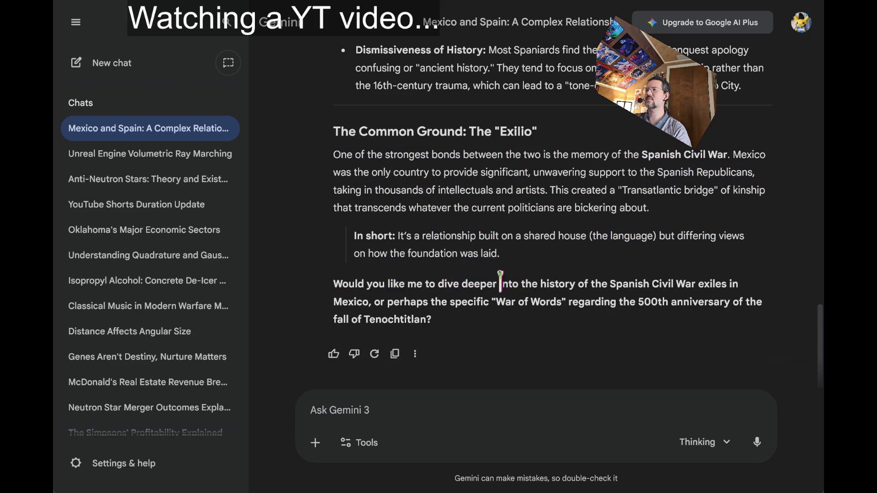
scroll(550, 277, "up", 8)
scroll(550, 276, "up", 10)
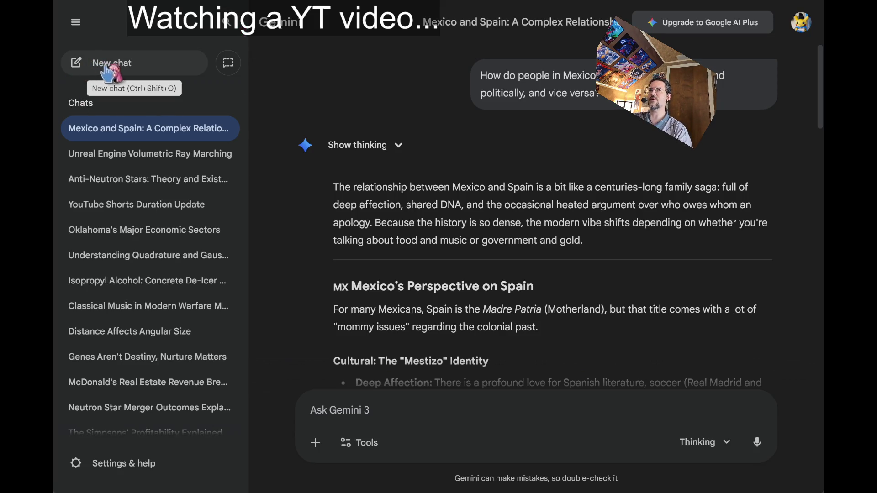
Step: Start a new Gemini chat and draft a request for a name and motif for a one-hit, damage-absorbing shield spell
left_click(124, 72)
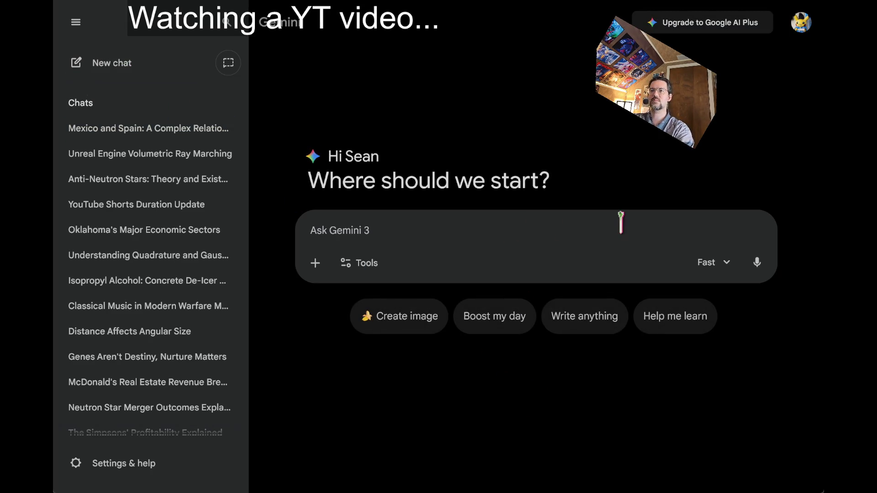
type("I nee")
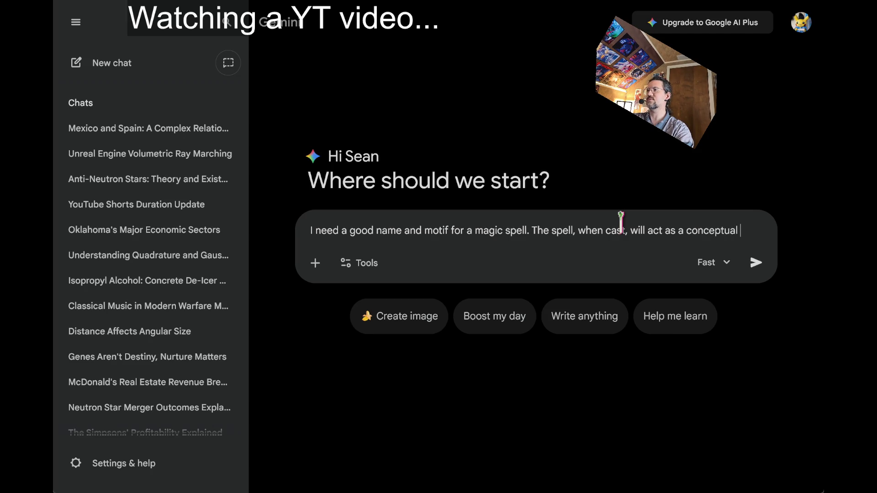
type("shield. If ")
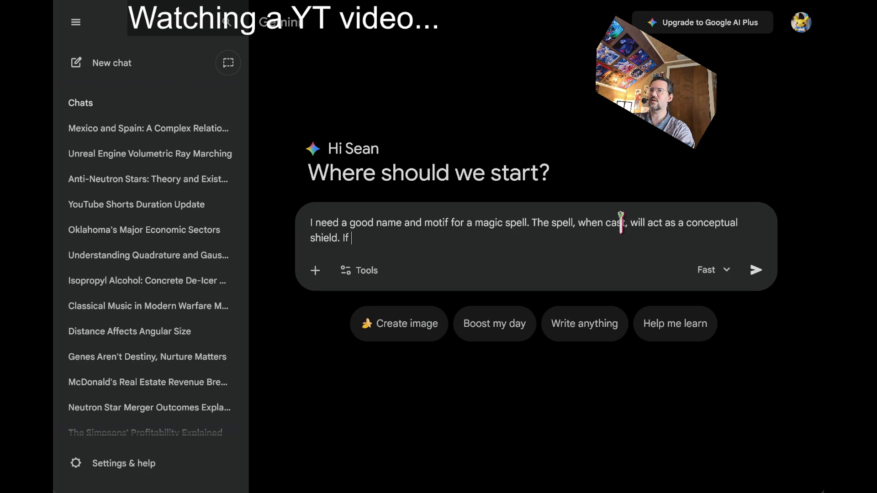
type("there is an incoming attack, the spell will")
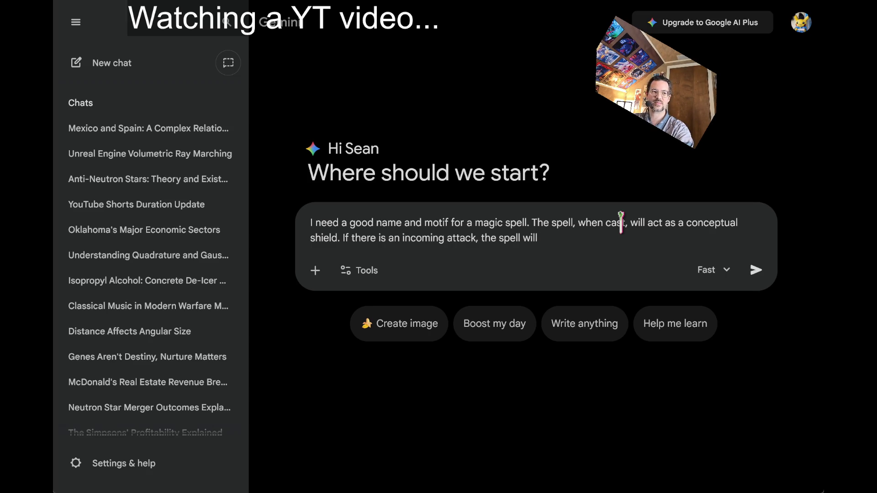
type(" abs")
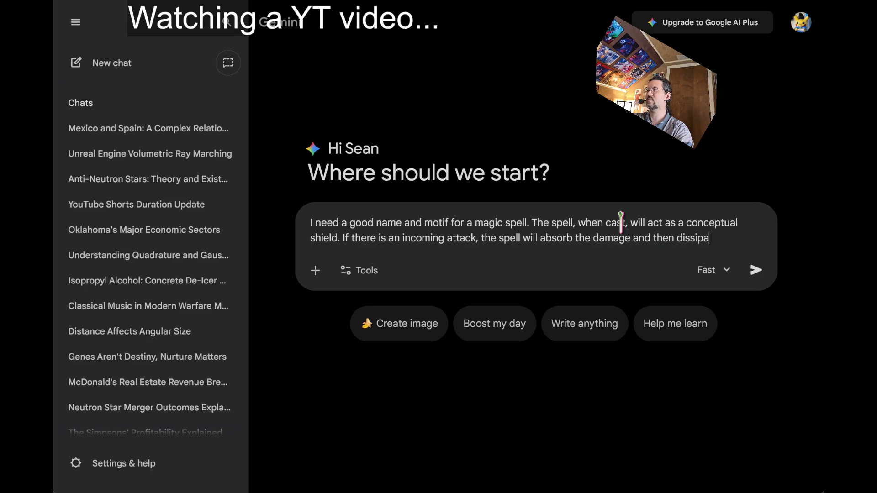
type("owever")
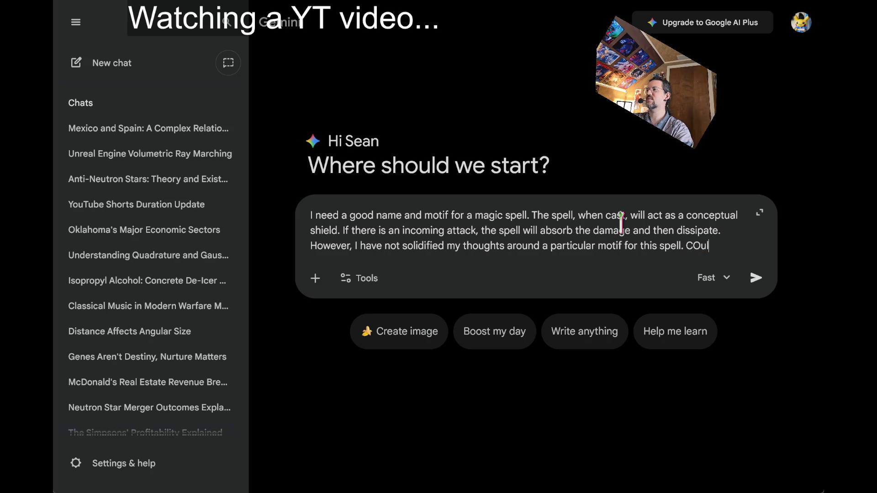
type("bble that pops?")
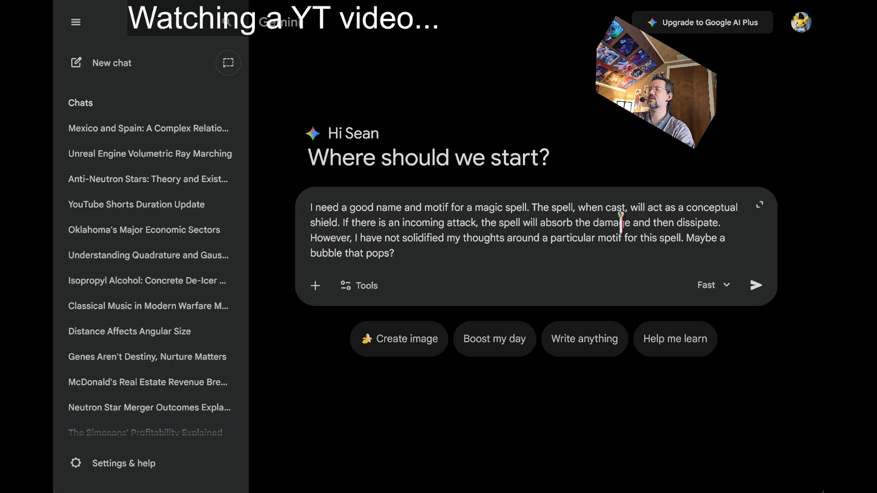
left_click(727, 238)
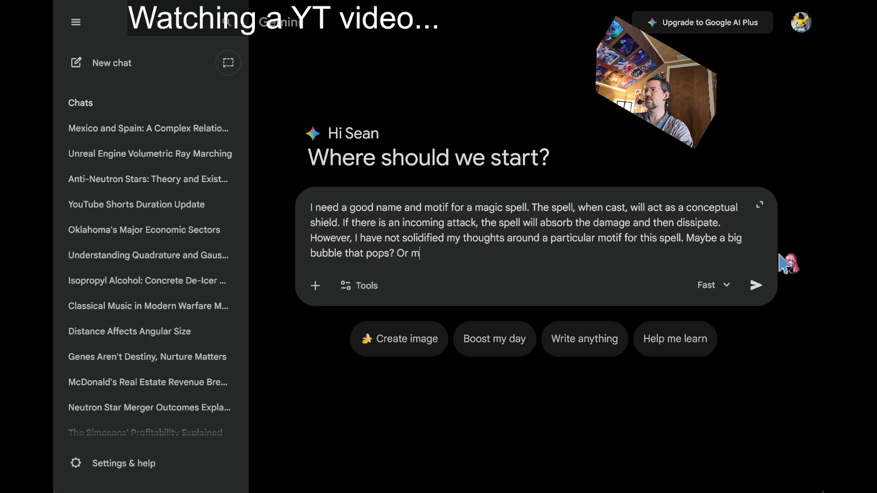
type("aybe something else, as that seems too obvious. What")
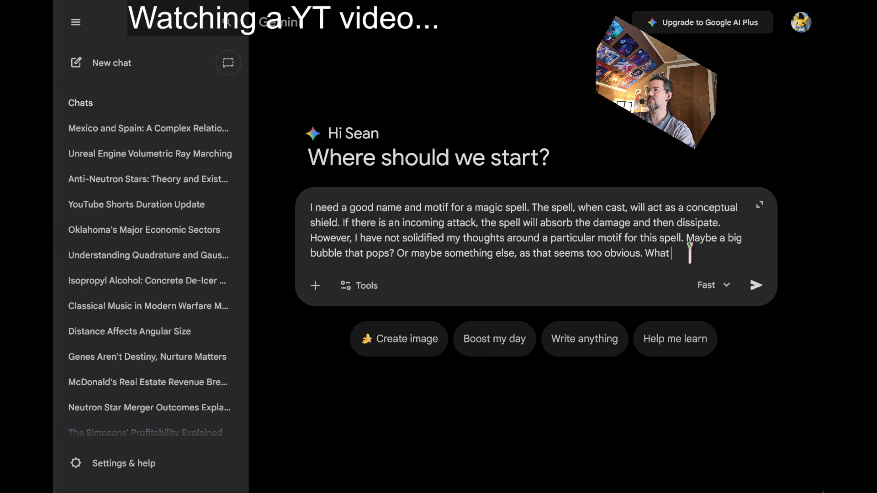
Step: Send the spell-motif question, stop the first reply, and switch Gemini to Thinking mode
type("?")
key("Return")
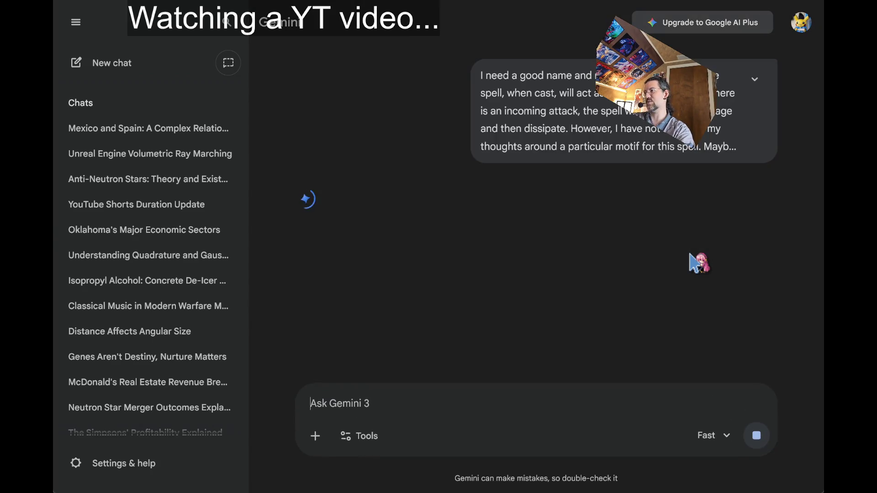
left_click(759, 434)
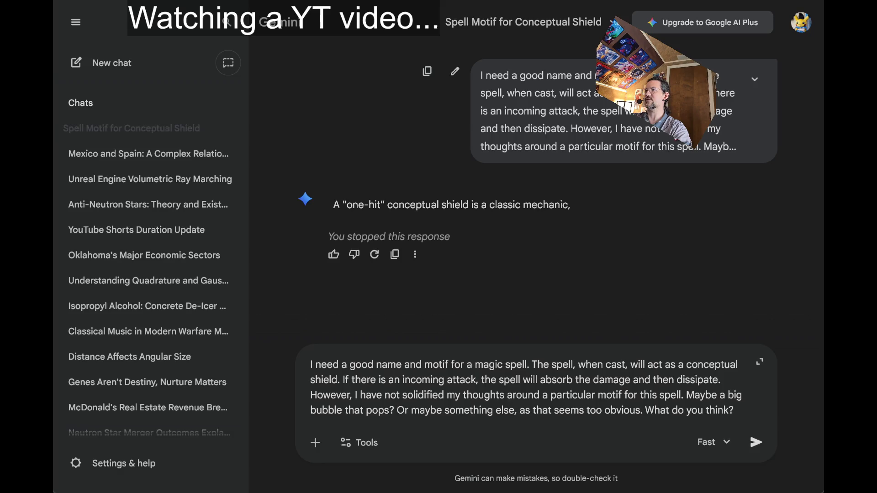
left_click(725, 442)
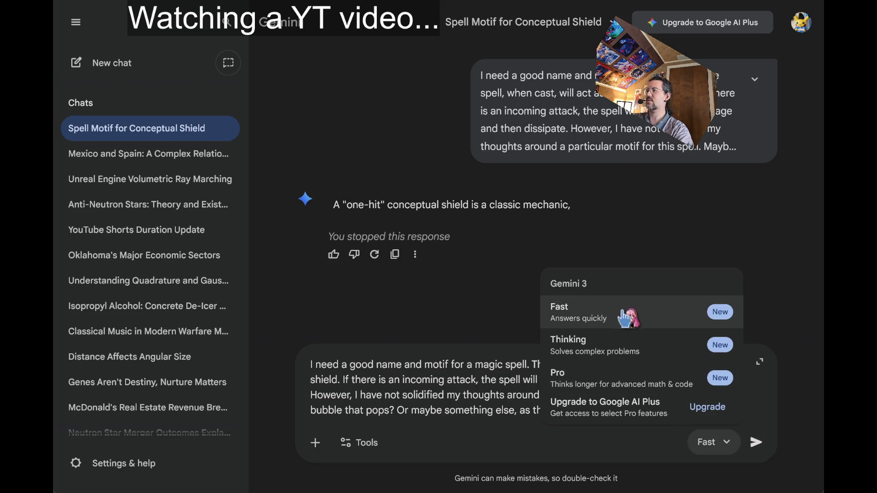
left_click(668, 341)
Step: Clear the restored prompt, cancel an edit of the sent question, and regenerate the reply with Try again
key("ctrl+a")
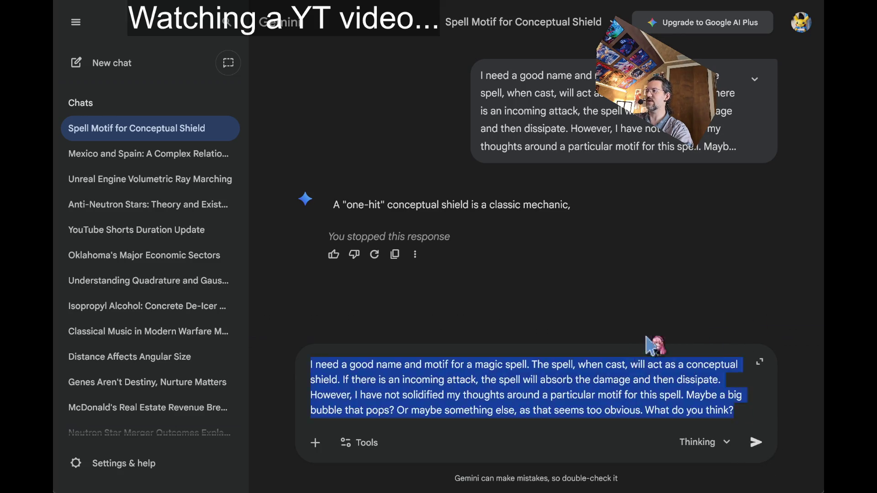
key("BackSpace")
left_click(455, 71)
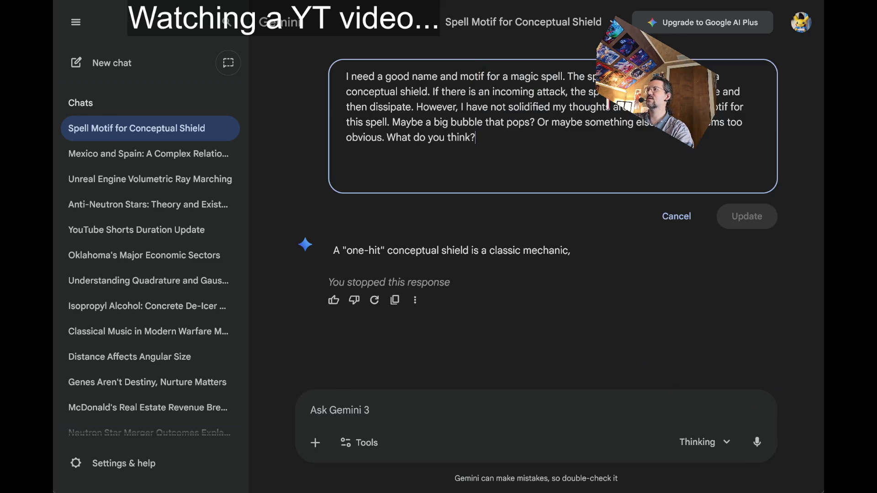
left_click(603, 146)
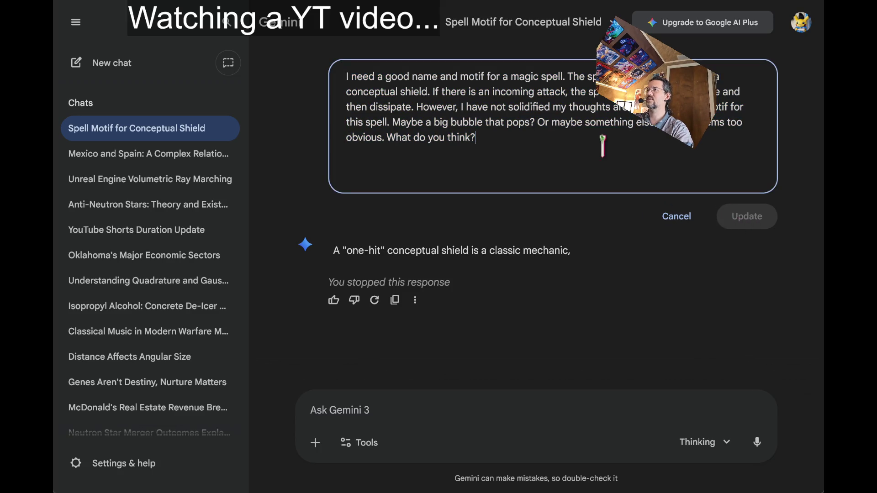
key("BackSpace")
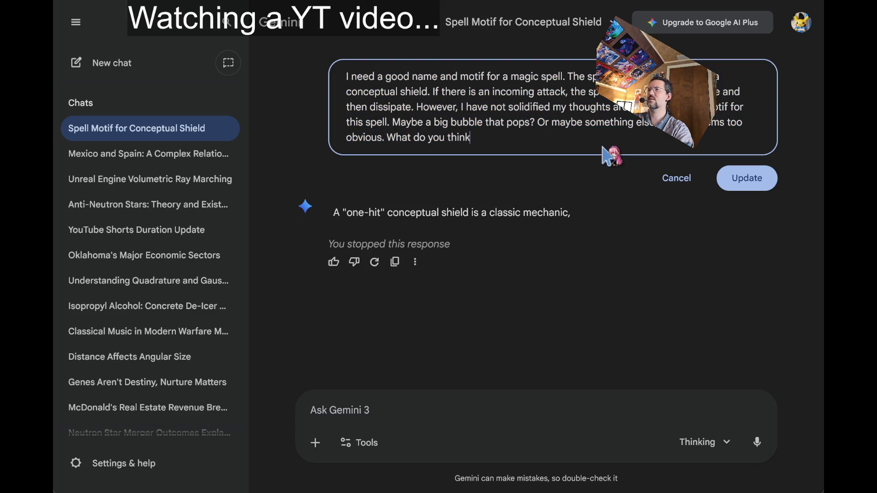
type("?")
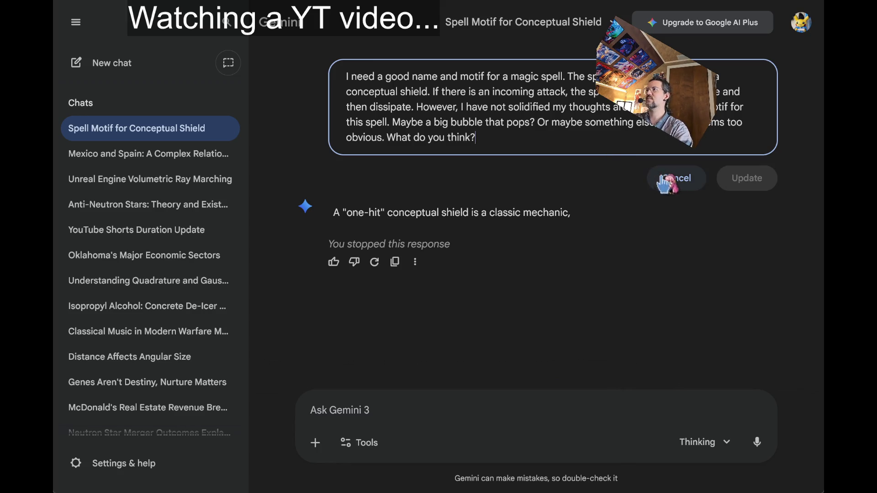
left_click(677, 180)
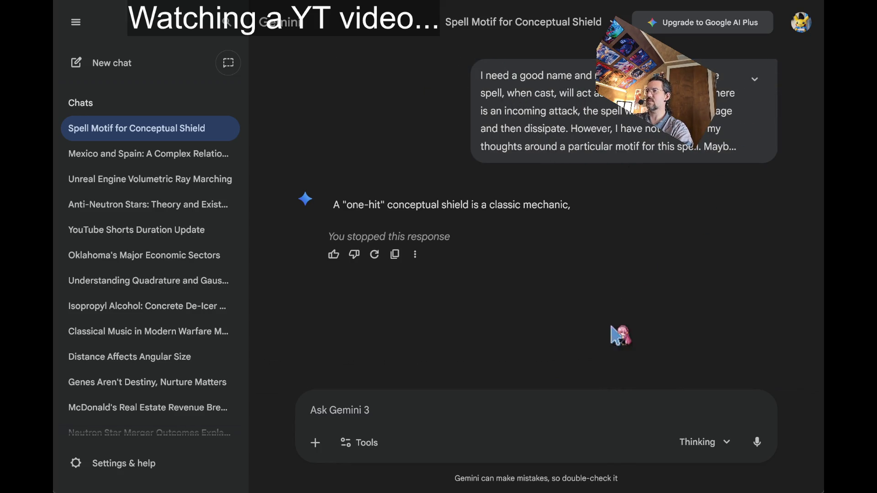
left_click(374, 254)
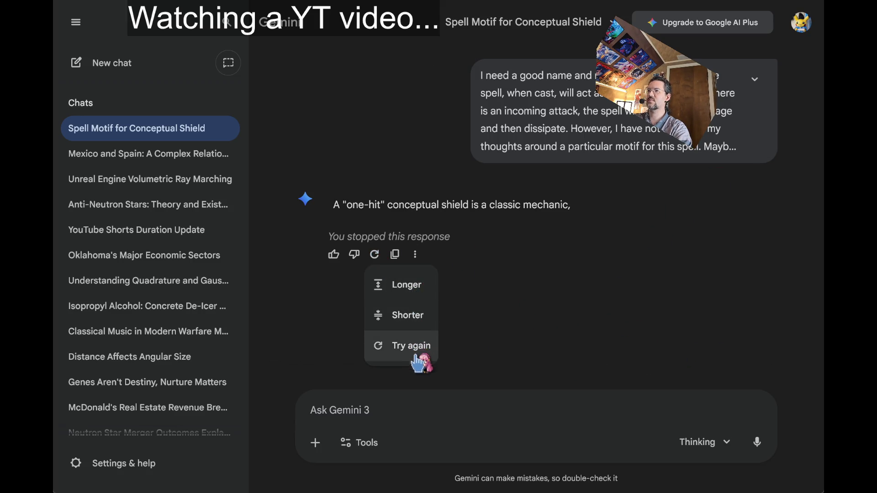
left_click(378, 346)
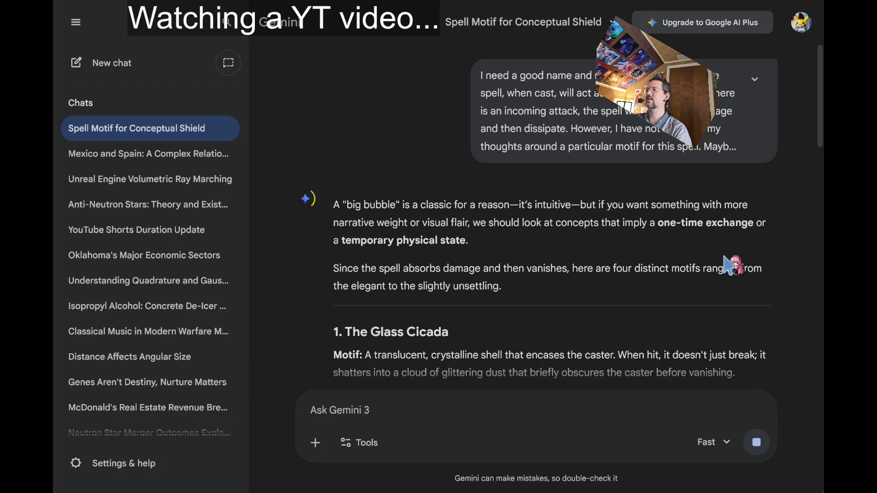
Step: Collapse the chat list and scroll into the regenerated reply, noting the 'big bubble' phrase
middle_click(294, 258)
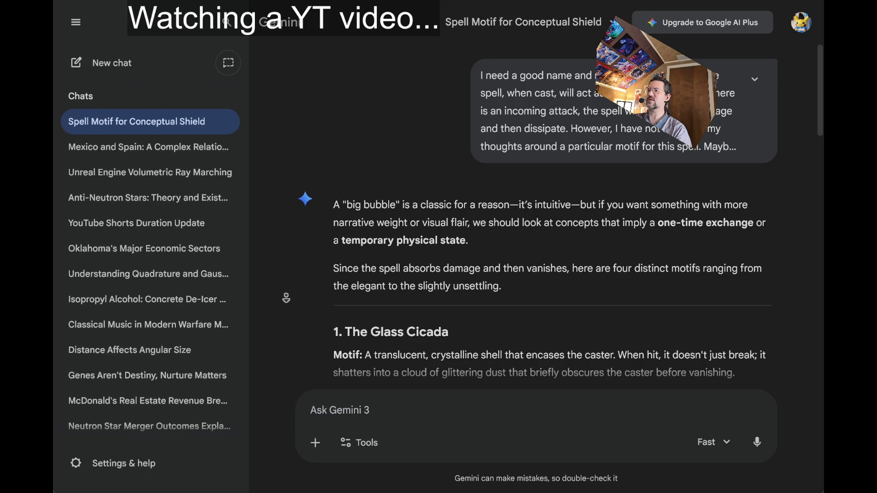
left_click_drag(343, 205, 404, 204)
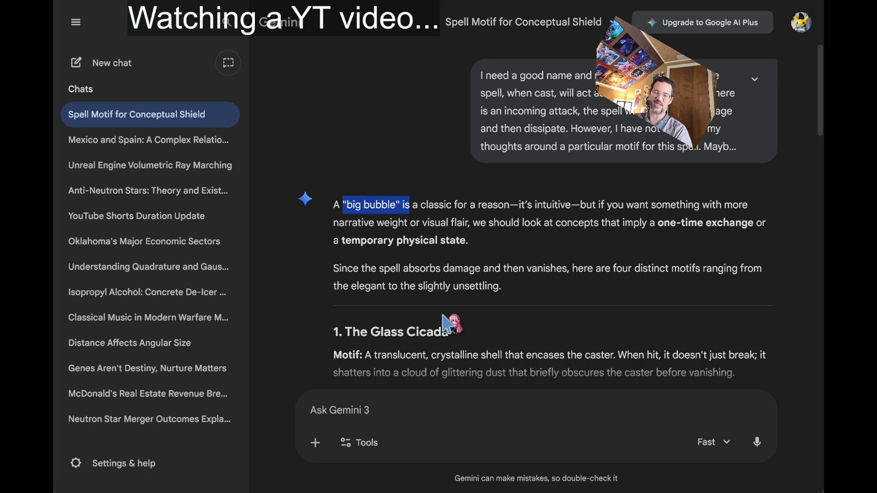
left_click(455, 264)
left_click(76, 23)
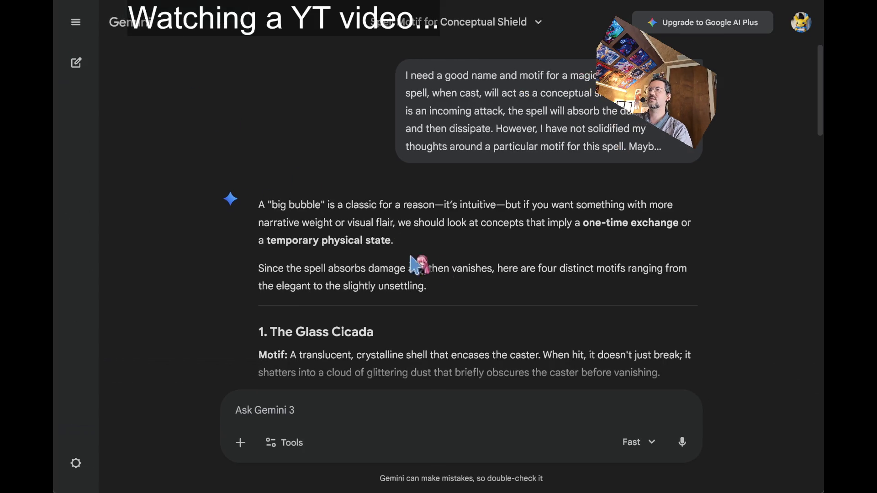
middle_click(528, 244)
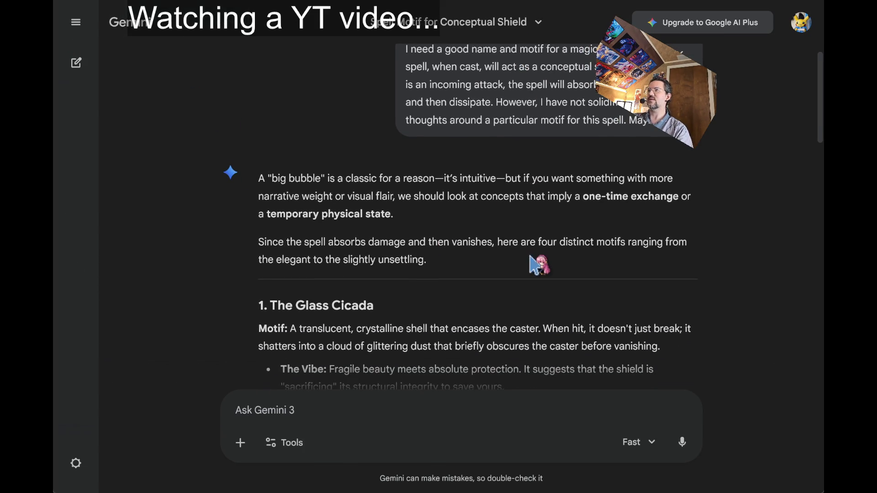
middle_click(538, 260)
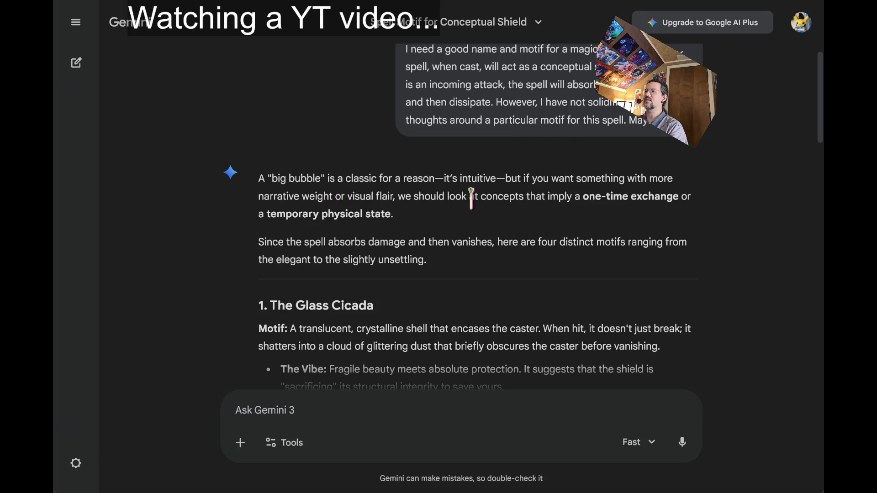
middle_click(183, 231)
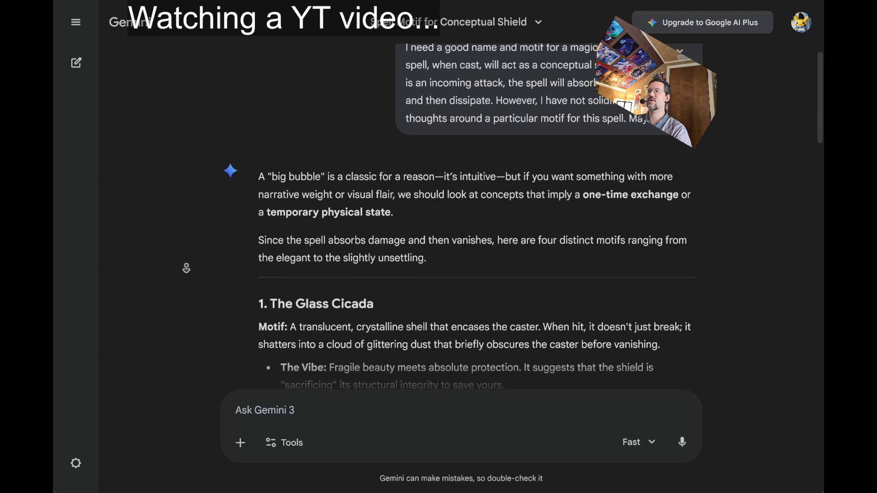
middle_click(186, 283)
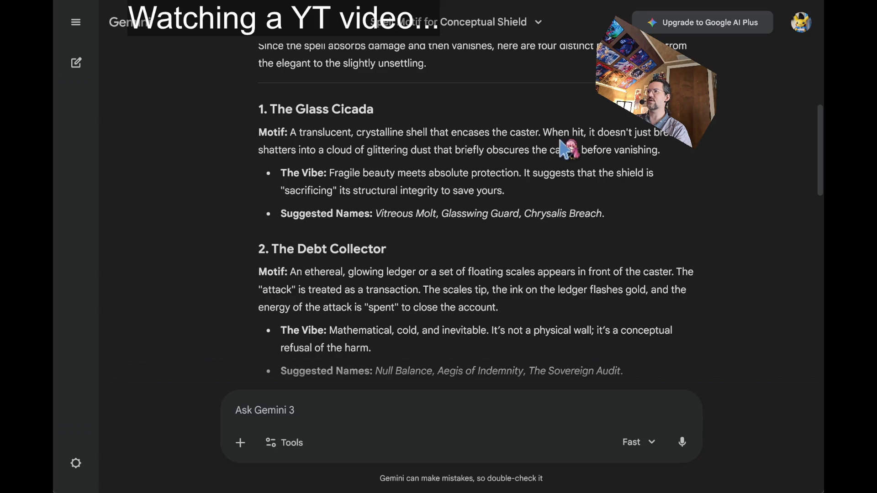
Step: Read the Glass Cicada and Debt Collector motifs, highlighting their descriptions and the floating scales
mouse_move(543, 133)
left_mouse_down()
mouse_move(560, 133)
mouse_move(552, 163)
mouse_move(562, 155)
mouse_move(326, 145)
mouse_move(315, 137)
left_mouse_up()
mouse_move(302, 133)
left_mouse_down()
mouse_move(644, 179)
mouse_move(658, 155)
left_mouse_up()
triple_click(658, 153)
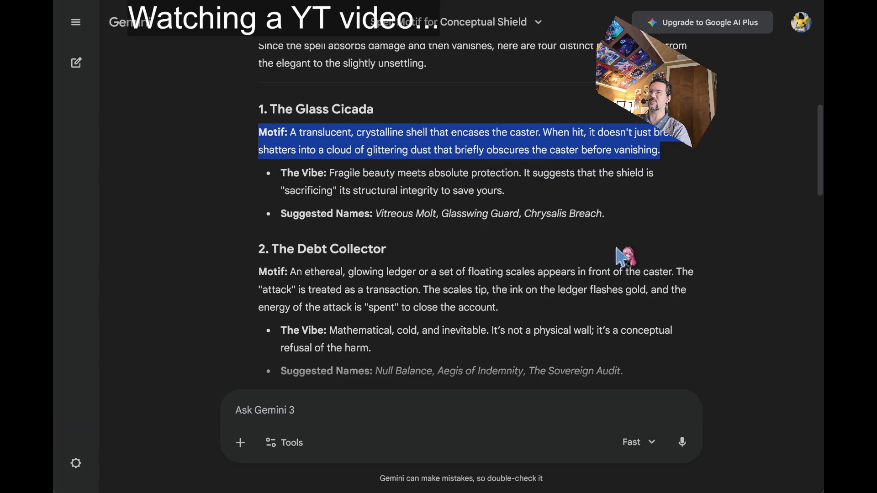
left_click(457, 191)
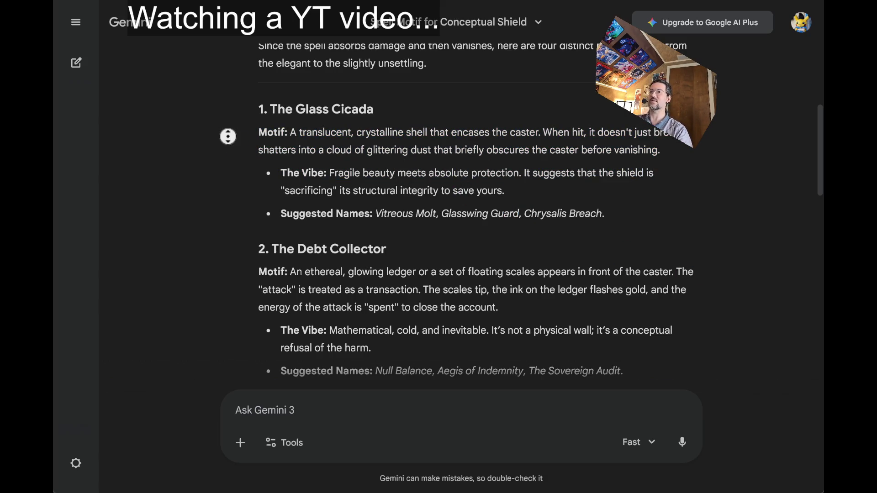
middle_click(227, 136)
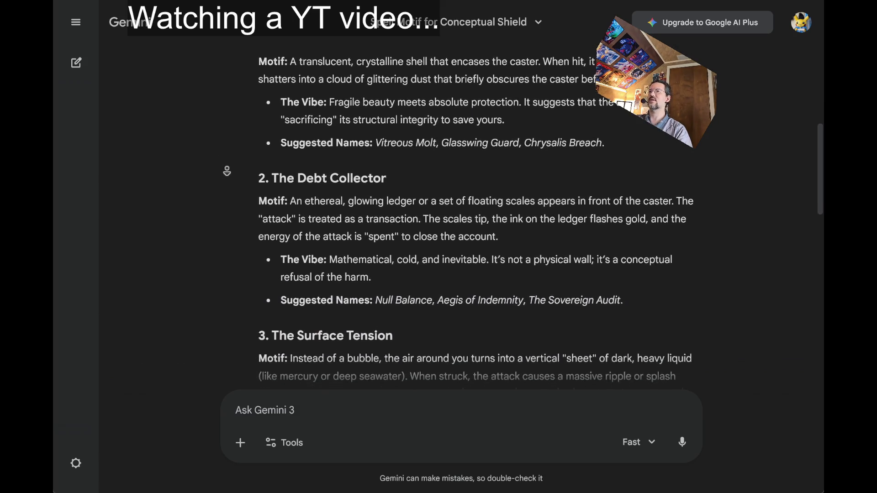
left_click(230, 170)
left_click_drag(305, 162, 513, 202)
left_click(544, 210)
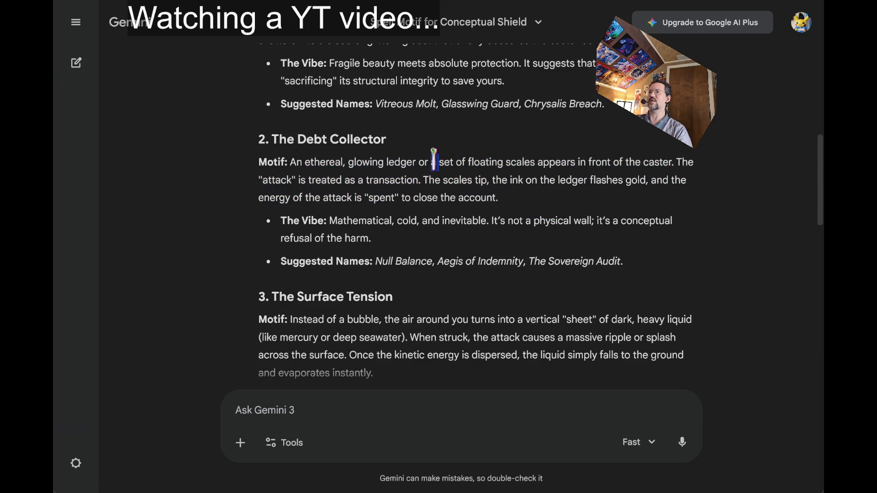
mouse_move(446, 161)
left_mouse_down()
mouse_move(554, 180)
mouse_move(567, 208)
left_mouse_up()
left_click(567, 208)
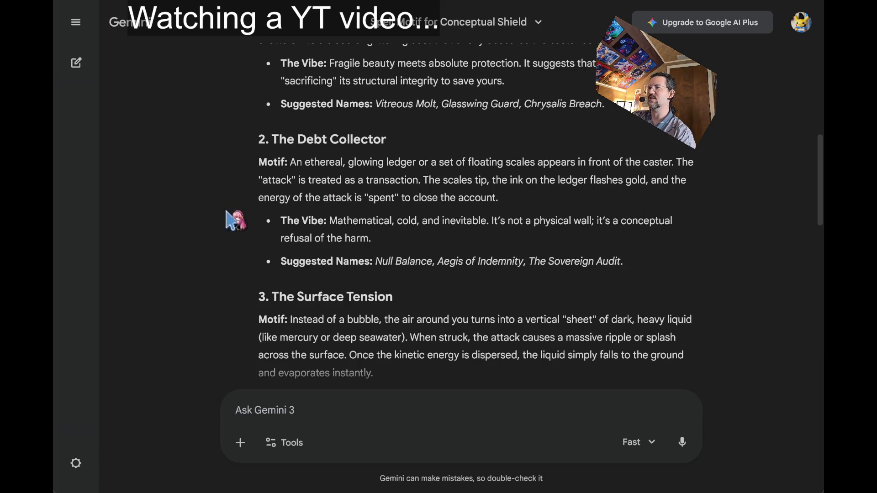
Step: Study the Surface Tension motif's vertical mercury-like sheet and the liquid-evaporating sentence
middle_click(243, 221)
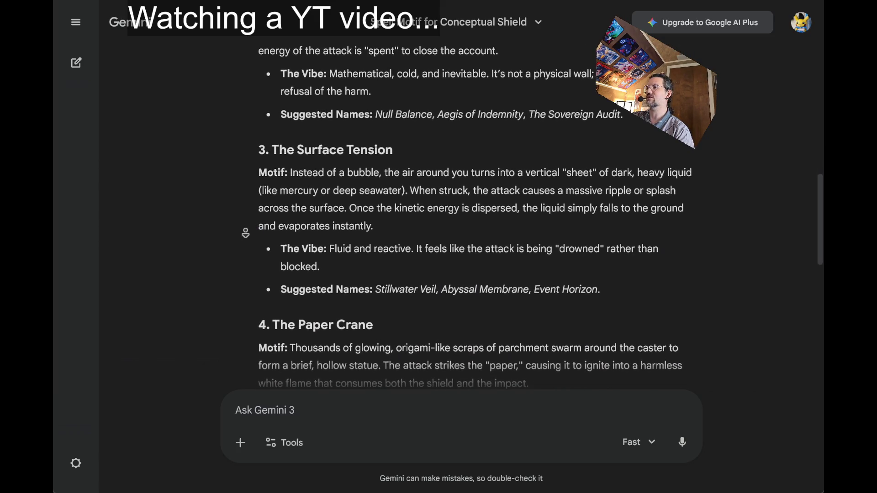
left_click(519, 173)
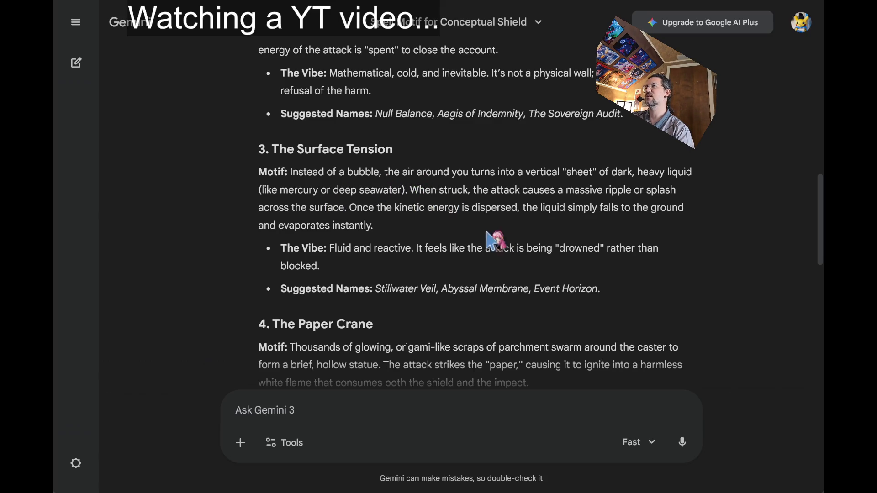
left_click_drag(411, 190, 434, 190)
mouse_move(693, 176)
left_mouse_down()
mouse_move(507, 176)
mouse_move(407, 189)
left_mouse_up()
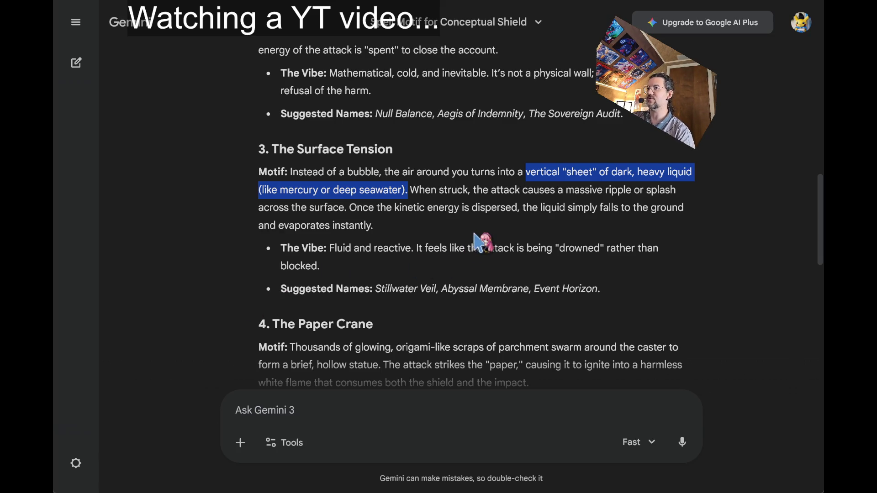
left_click_drag(349, 208, 417, 227)
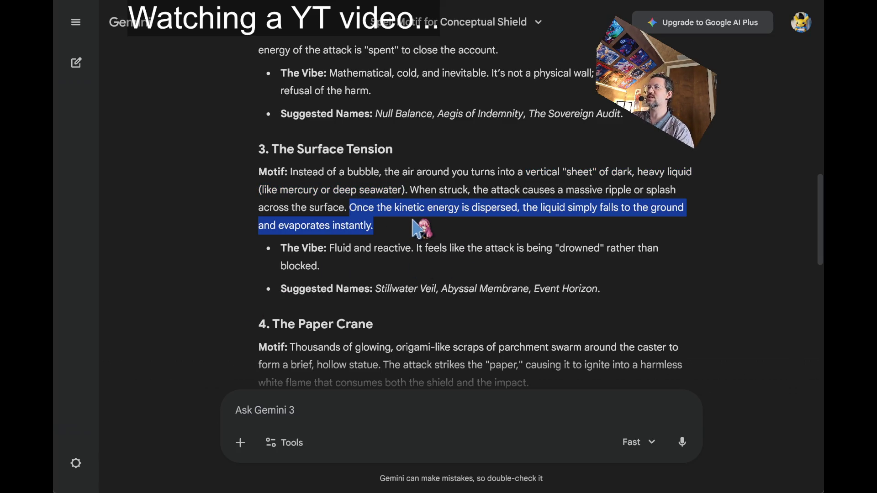
left_click(413, 227)
left_click_drag(350, 207, 410, 224)
left_click(194, 178)
Step: Review Surface Tension's Vibe bullet and suggested names, singling out 'Veil' in Stillwater Veil
scroll(223, 151, "down", 1)
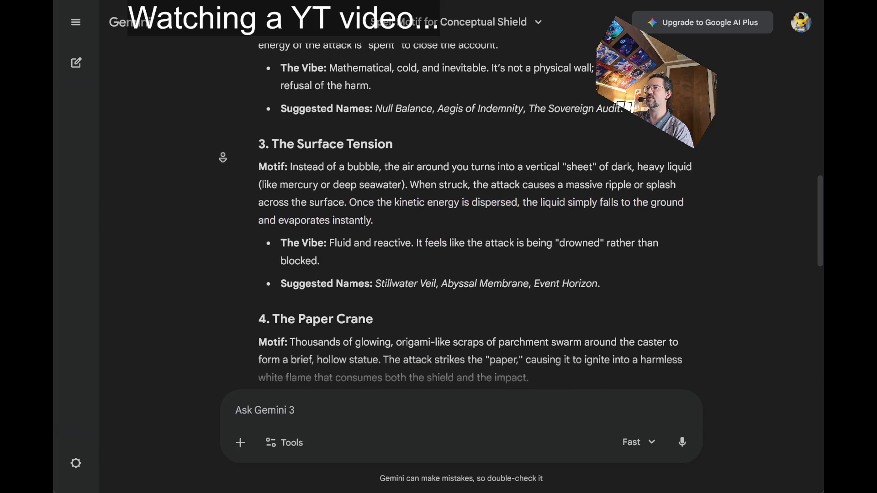
scroll(223, 158, "down", 2)
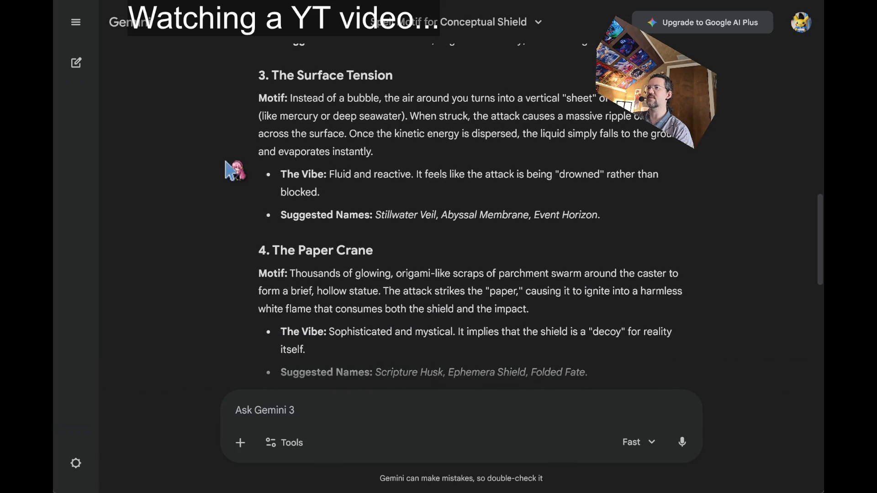
triple_click(407, 182)
mouse_move(413, 190)
left_mouse_down()
mouse_move(583, 211)
mouse_move(395, 96)
mouse_move(430, 179)
mouse_move(618, 221)
left_mouse_up()
triple_click(619, 217)
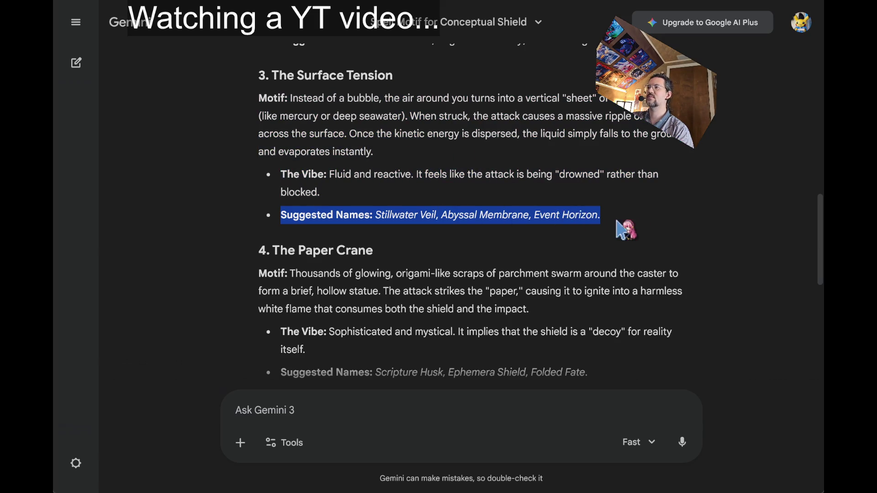
left_click(628, 223)
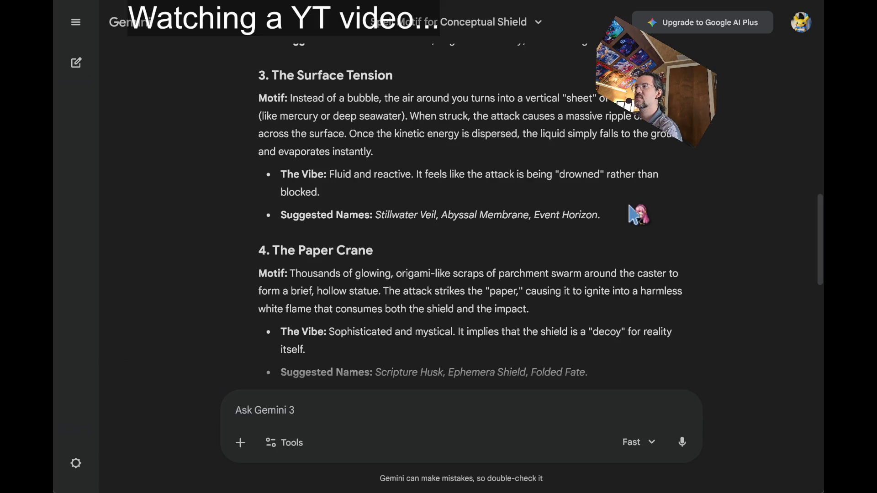
mouse_move(420, 215)
left_mouse_down()
mouse_move(377, 214)
mouse_move(430, 217)
left_mouse_up()
scroll(202, 245, "down", 4)
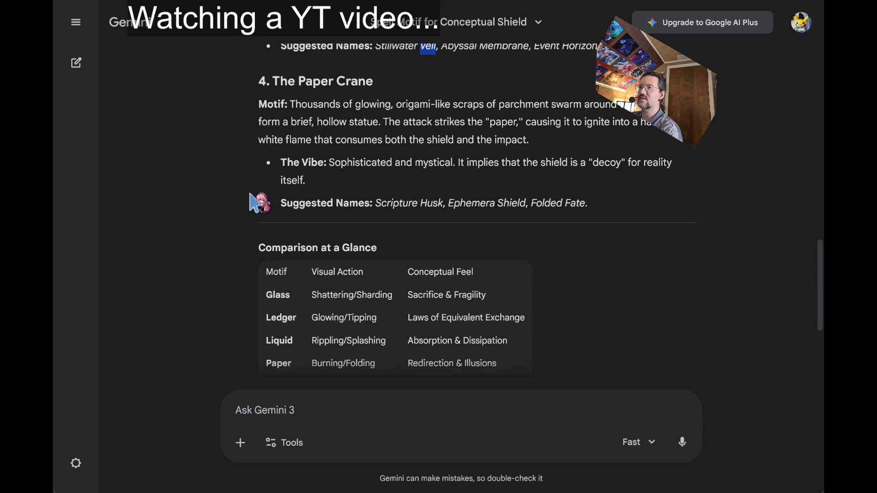
scroll(345, 130, "up", 6)
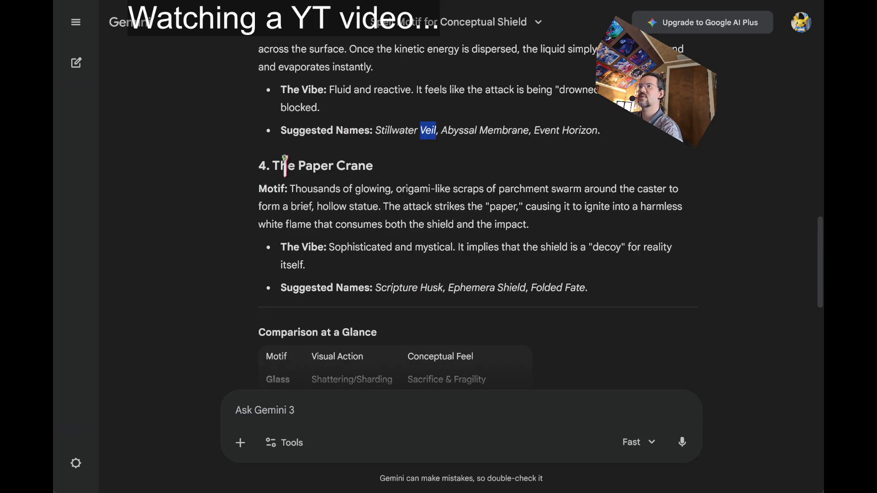
Step: Read the Paper Crane motif, highlighting the origami-like scraps, the paper-strike sentence and the name Folded Fate
left_click_drag(290, 189, 542, 207)
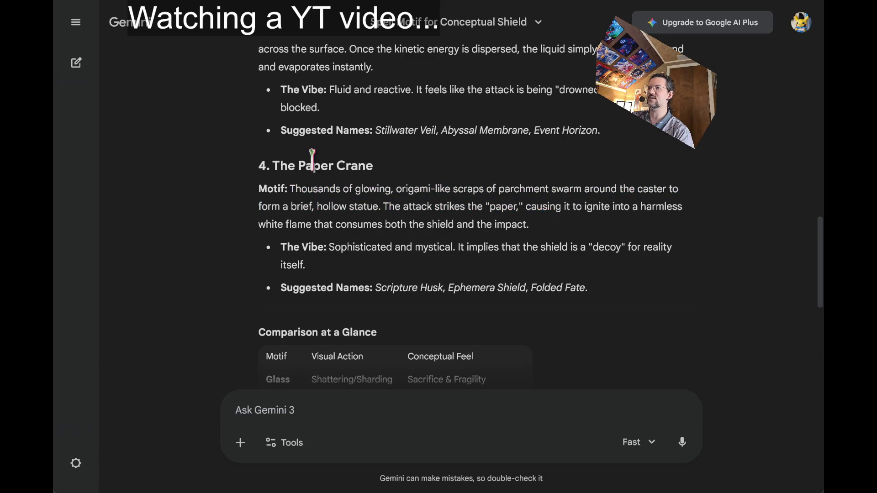
left_click_drag(309, 157, 637, 288)
left_click(637, 280)
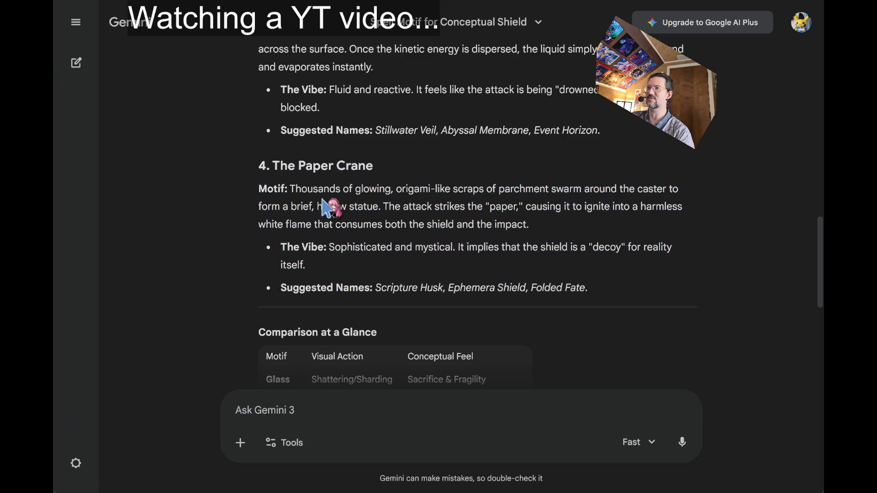
triple_click(312, 187)
mouse_move(313, 188)
left_mouse_down()
mouse_move(509, 213)
mouse_move(547, 231)
left_mouse_up()
left_click(547, 232)
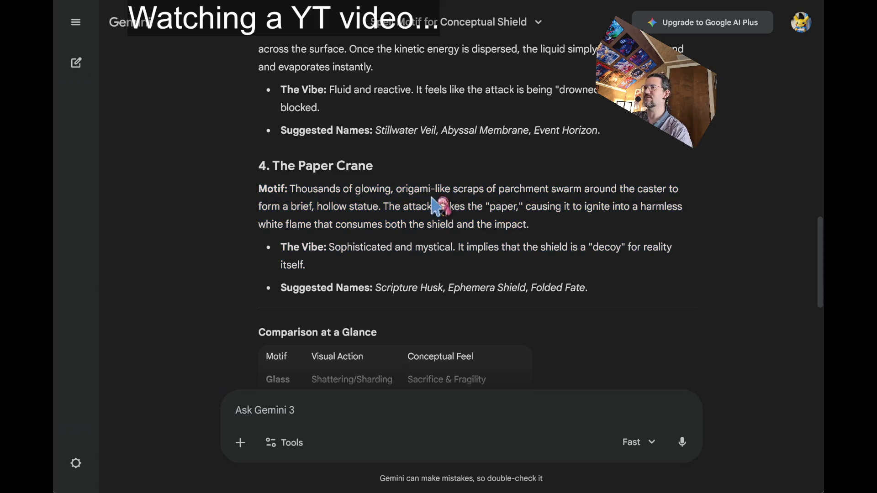
left_click_drag(397, 189, 591, 231)
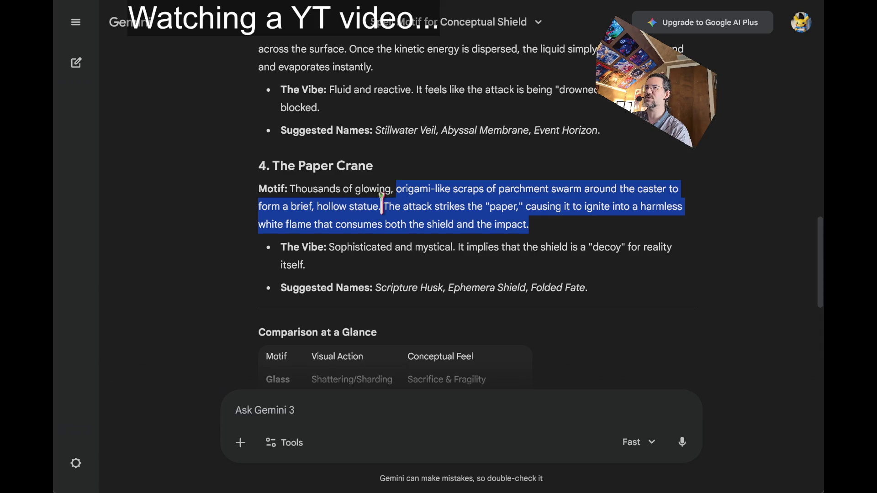
mouse_move(384, 208)
left_mouse_down()
mouse_move(522, 216)
mouse_move(543, 228)
left_mouse_up()
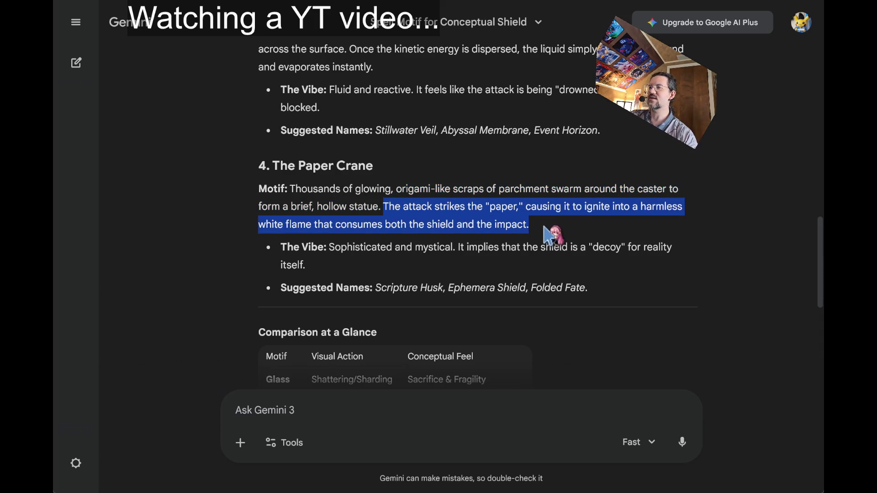
left_click(569, 224)
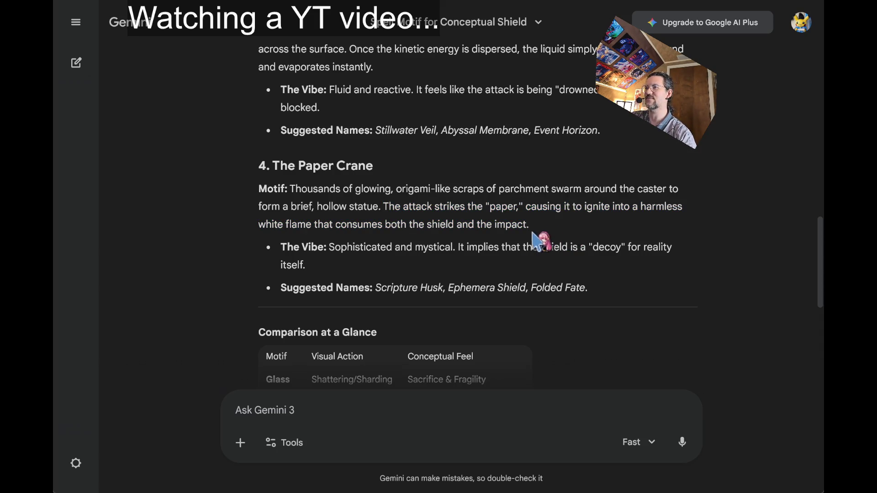
left_click_drag(530, 226, 428, 191)
scroll(342, 205, "down", 2)
left_click(487, 248)
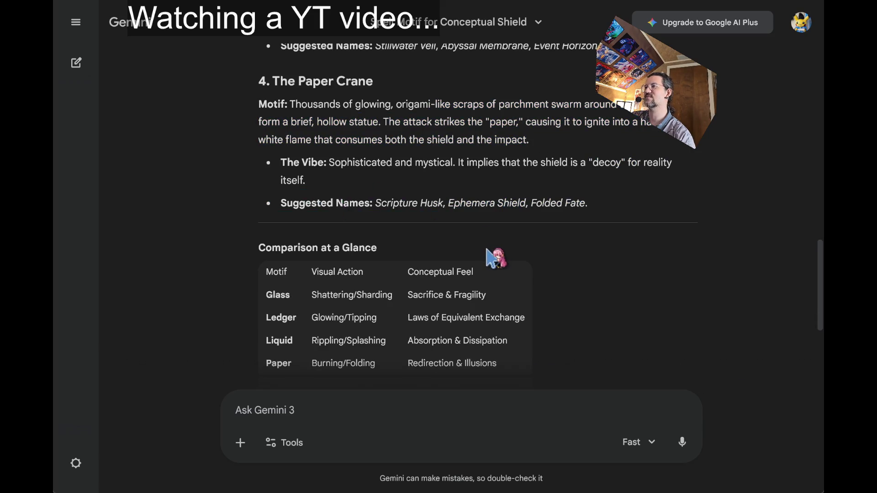
left_click_drag(532, 203, 586, 203)
Step: Select the '3. The Surface Tension' heading through its Motif and Vibe paragraphs, then leave Gemini
left_click(630, 178)
scroll(623, 227, "down", 5)
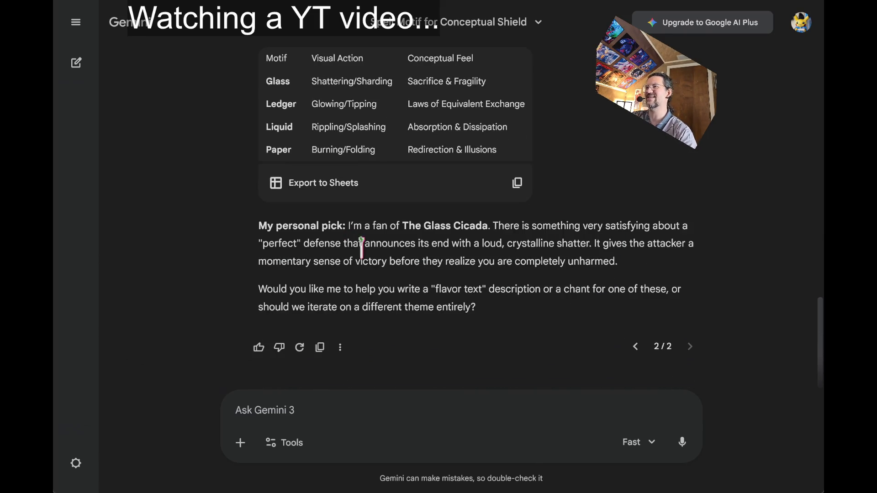
scroll(646, 281, "up", 10)
scroll(640, 281, "up", 5)
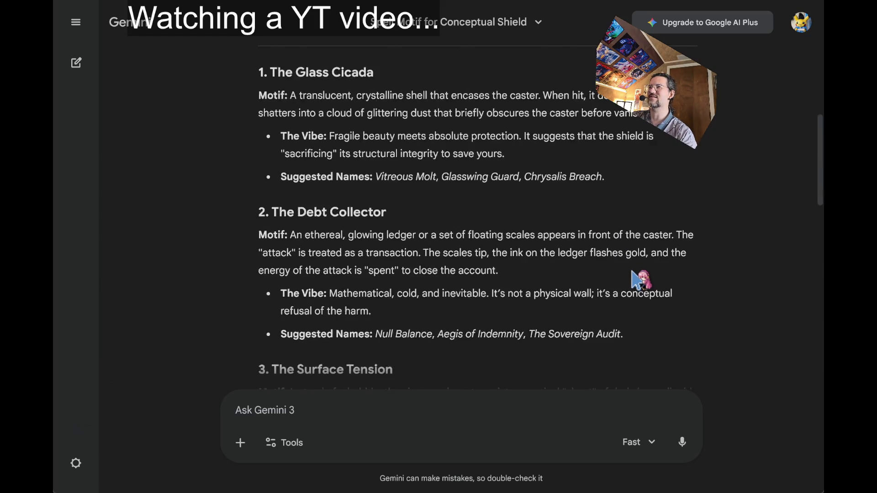
scroll(489, 261, "down", 5)
mouse_move(726, 334)
left_mouse_down()
mouse_move(668, 275)
mouse_move(656, 221)
mouse_move(638, 313)
left_mouse_up()
mouse_move(594, 340)
left_mouse_down()
mouse_move(267, 221)
mouse_move(260, 201)
left_mouse_up()
left_click(487, 255)
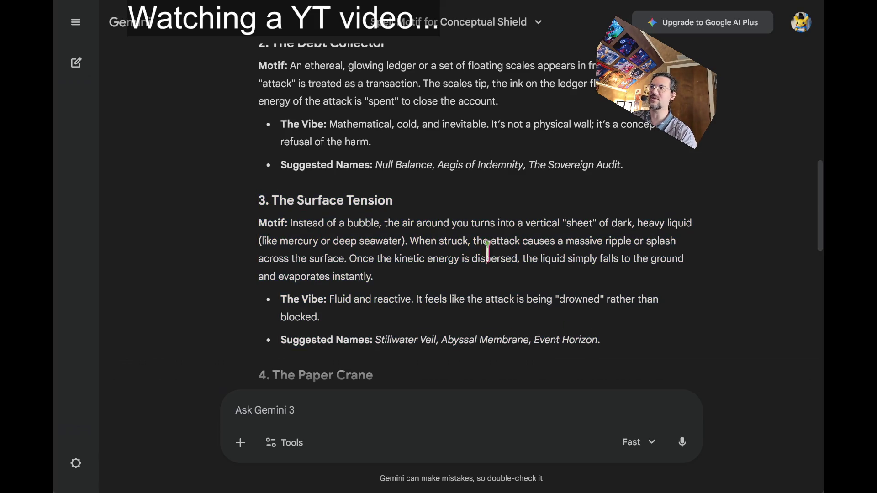
double_click(349, 200)
left_click_drag(348, 199, 601, 318)
key("alt+Tab")
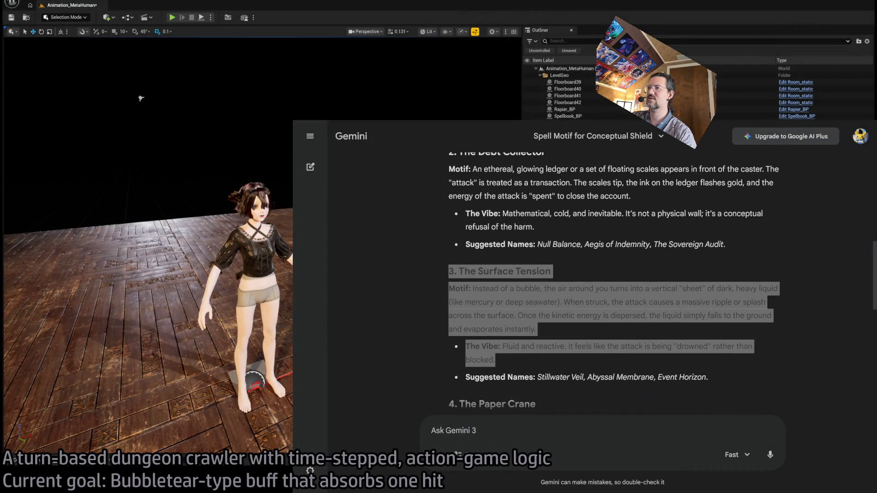
Step: Clear the Gemini selection, widen the Unreal level viewport, and reframe the view on the character
key("alt+Tab")
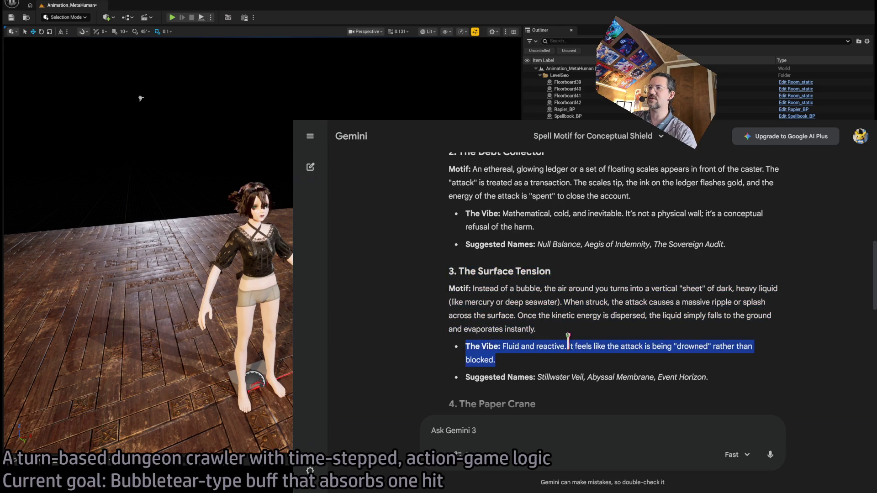
left_click(529, 303)
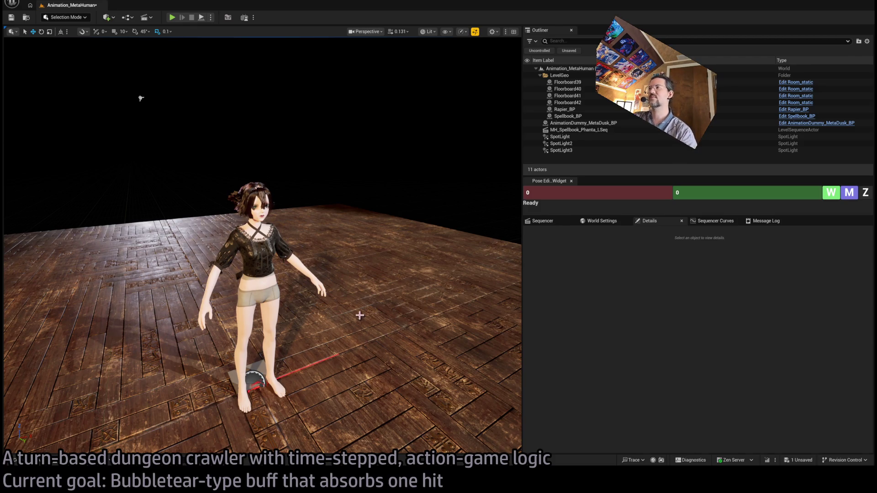
left_click_drag(522, 274, 713, 288)
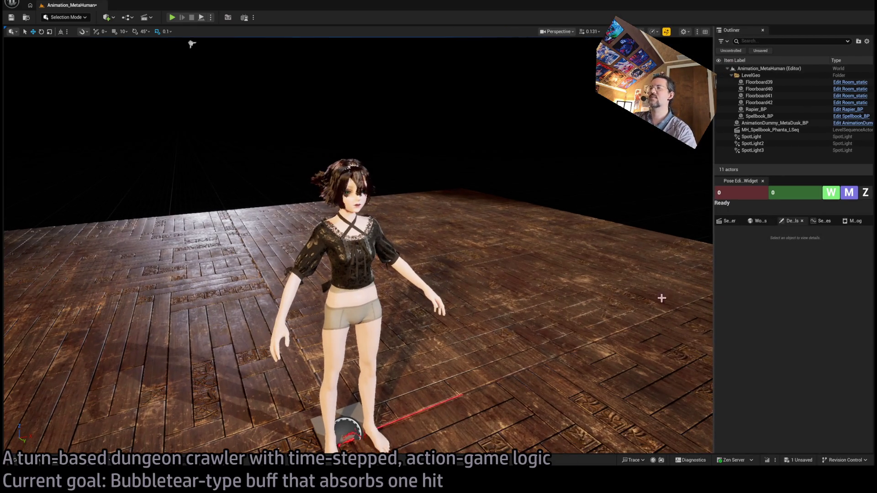
left_click_drag(224, 63, 215, 73)
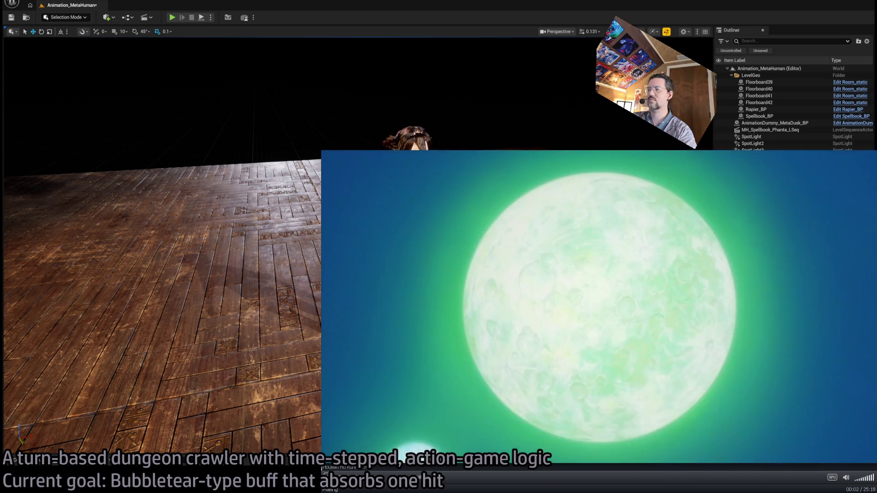
Step: Mute the fullscreen anime episode to 0% volume with the scroll wheel
scroll(599, 306, "down", 10)
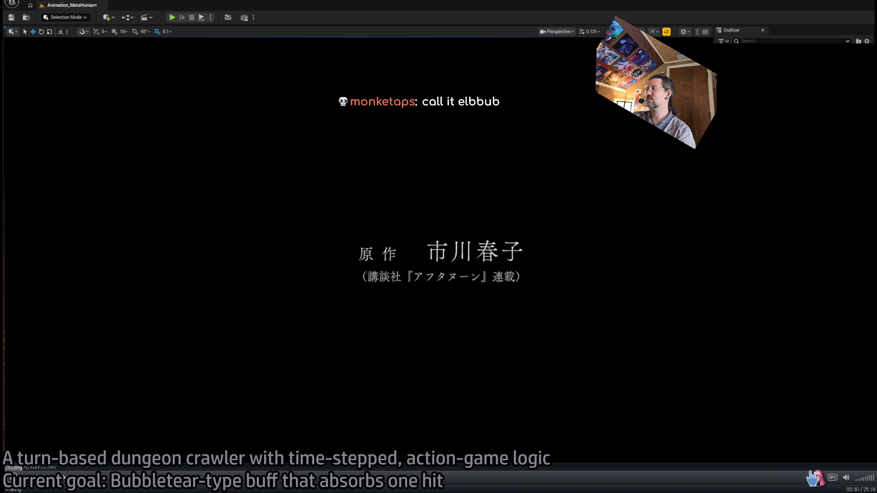
Step: Scrub the seek bar through the Land of the Lustrous episode to the golden bubble scene at 16:54
left_click(809, 471)
left_click(671, 468)
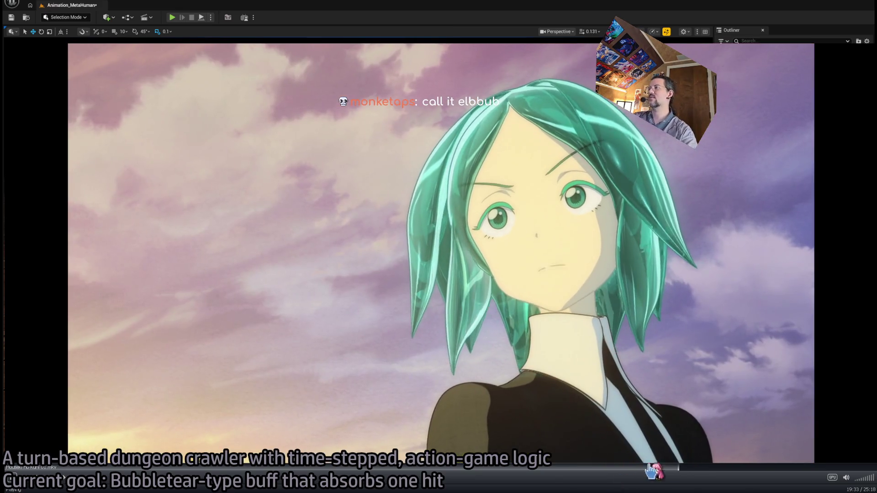
left_click_drag(686, 468, 739, 471)
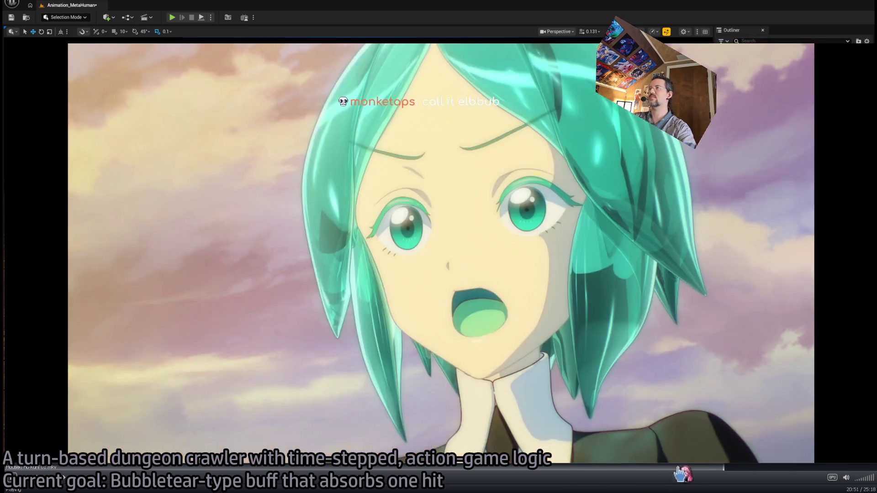
mouse_move(681, 475)
left_mouse_down()
mouse_move(794, 471)
mouse_move(548, 476)
left_mouse_up()
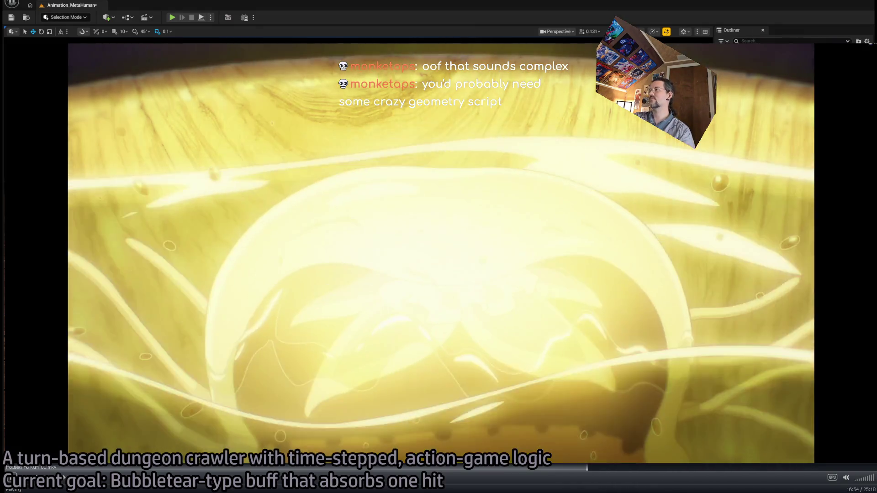
Step: Rewind to 16:51 and replay the bubble close-up, then close the video to return to Unreal
key("space")
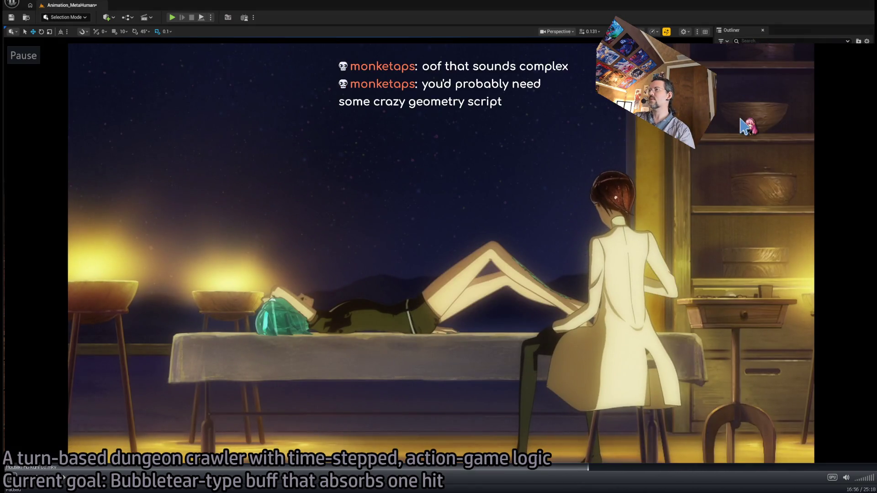
key("Left")
key("space")
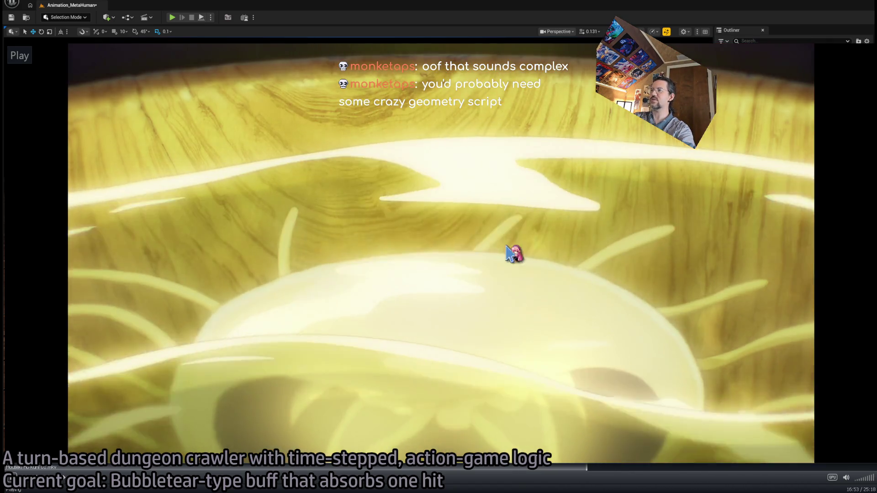
key("space")
key("space")
key("space")
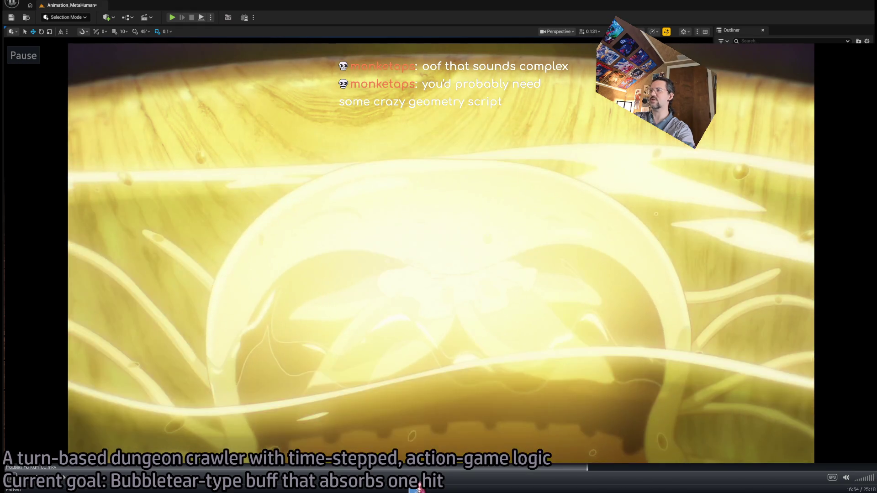
key("space")
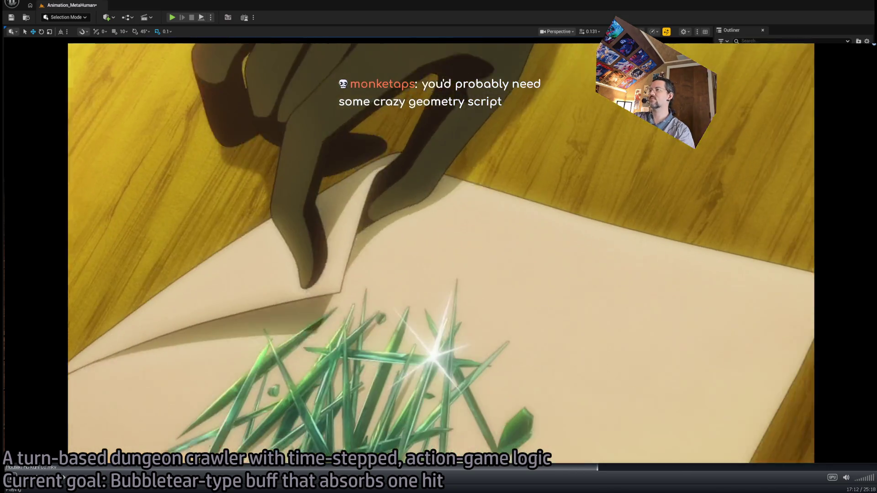
left_click(10, 480)
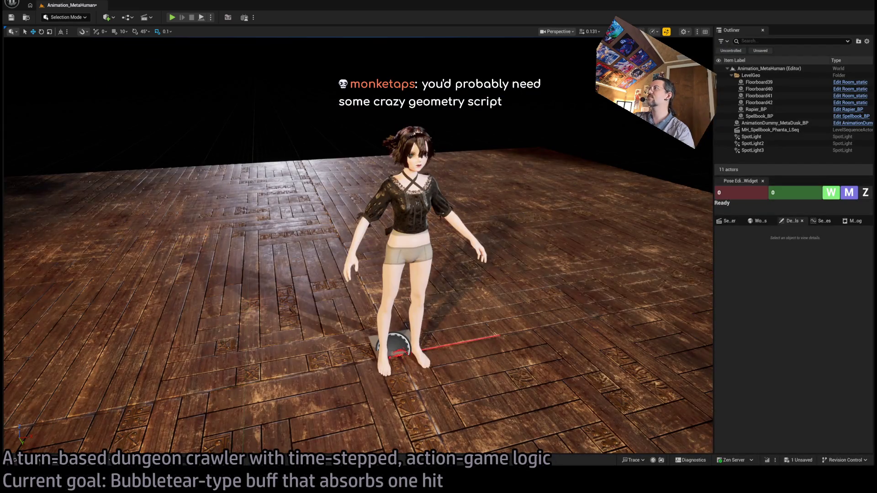
Step: Re-read the Spell Motif for Conceptual Shield chat's original prompt, then enter 'chatgpt' in the address bar
key("alt+Tab")
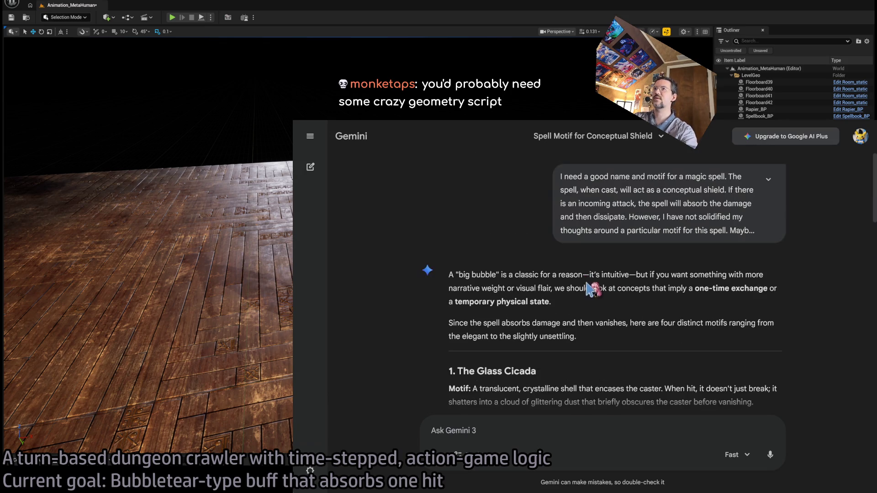
scroll(587, 285, "up", 10)
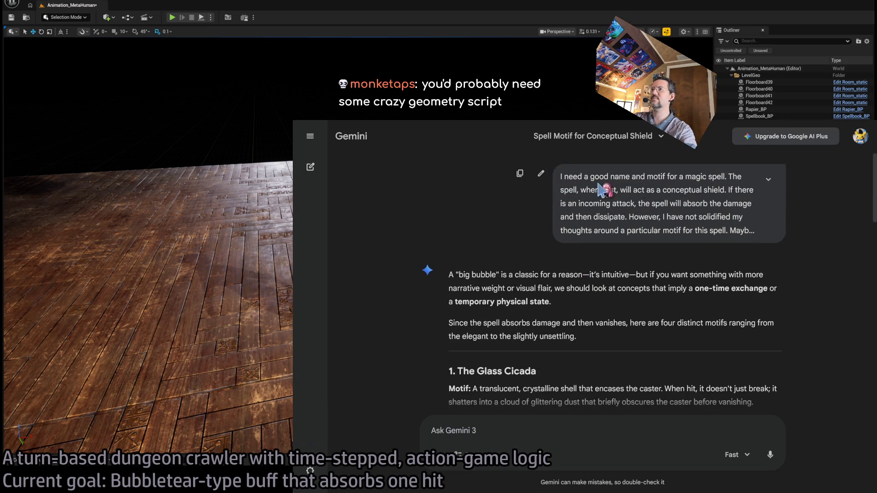
left_click(771, 183)
left_click(771, 183)
scroll(717, 337, "down", 15)
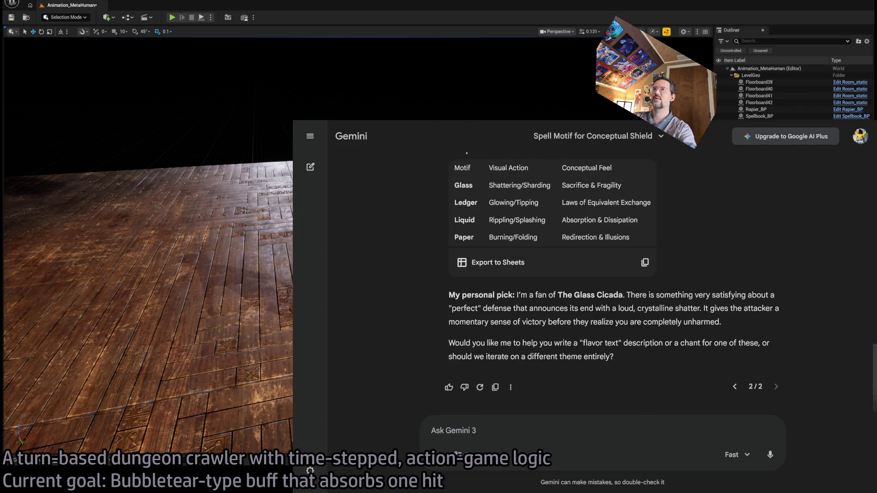
key("ctrl+l")
type("gpt")
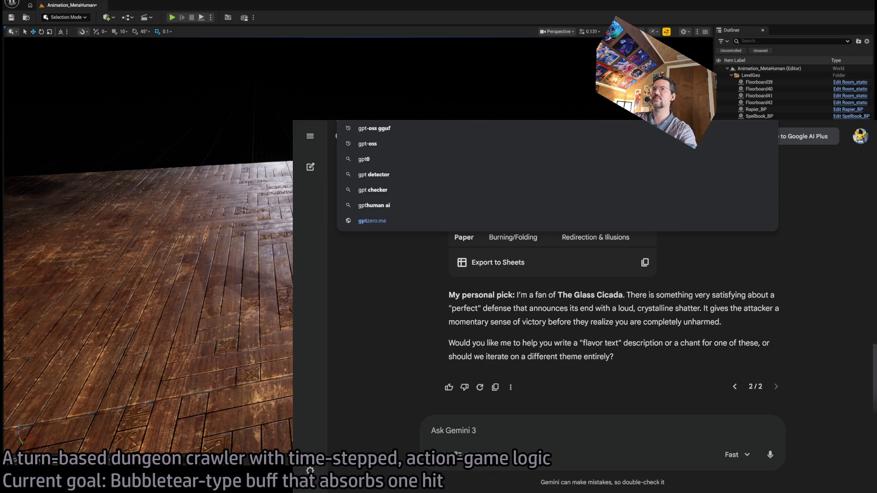
type("chatgpt")
Step: Load ChatGPT and start editing the original question of the UE project's Recycleable chat
key("Return")
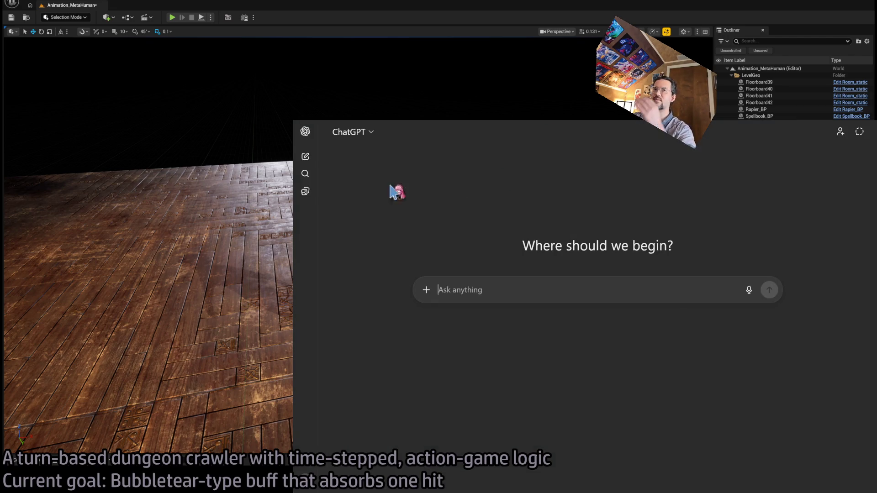
left_click(306, 132)
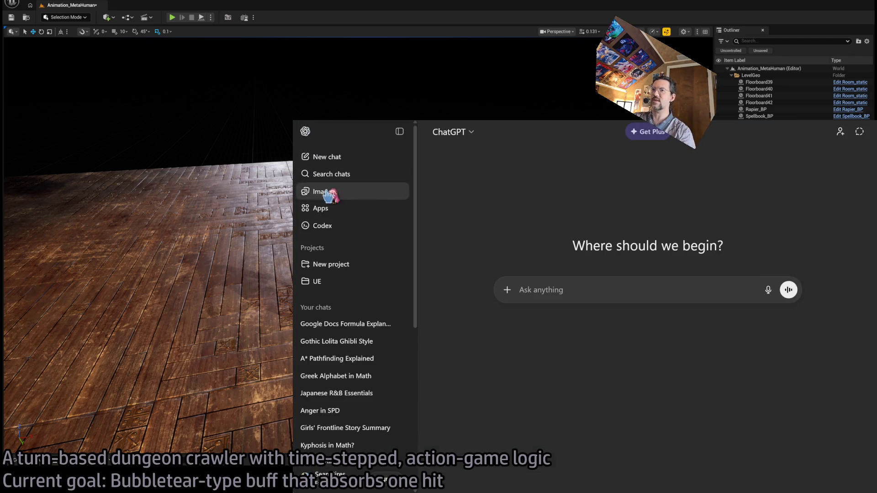
left_click(363, 280)
left_click(399, 132)
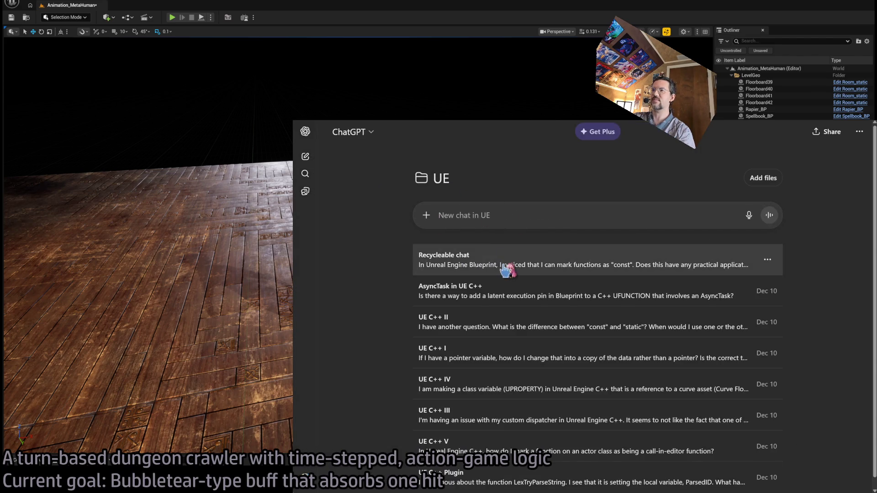
left_click(507, 270)
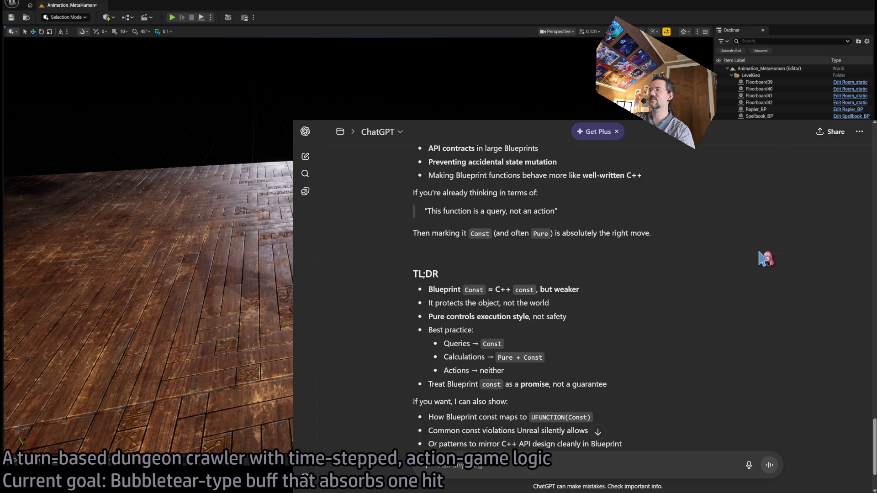
scroll(765, 259, "up", 20)
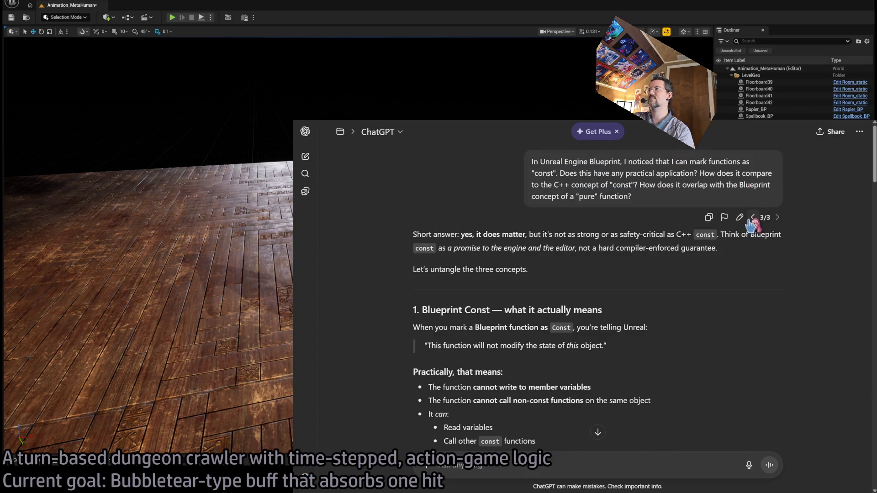
left_click(740, 218)
Step: Begin rewriting the question as an Unreal Engine visual-effect prompt, then open a new browser tab
key("ctrl+a")
type("I wou")
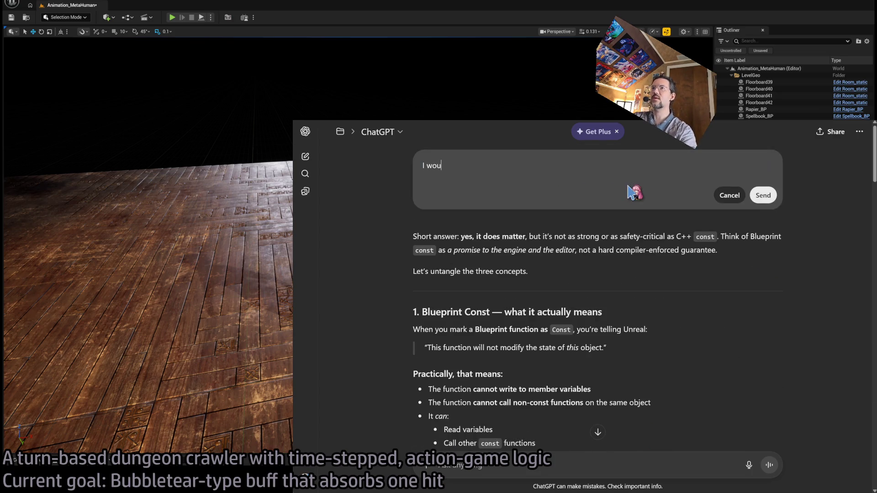
key("ctrl+a")
type("In U")
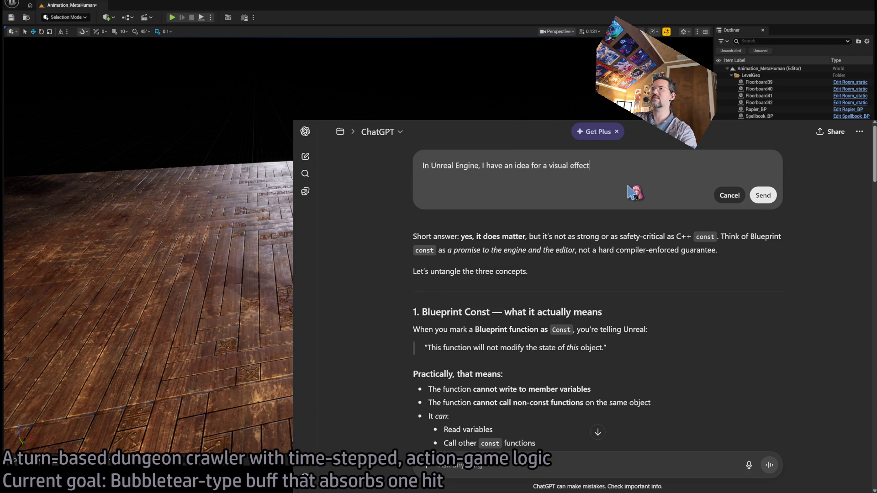
key("ctrl+t")
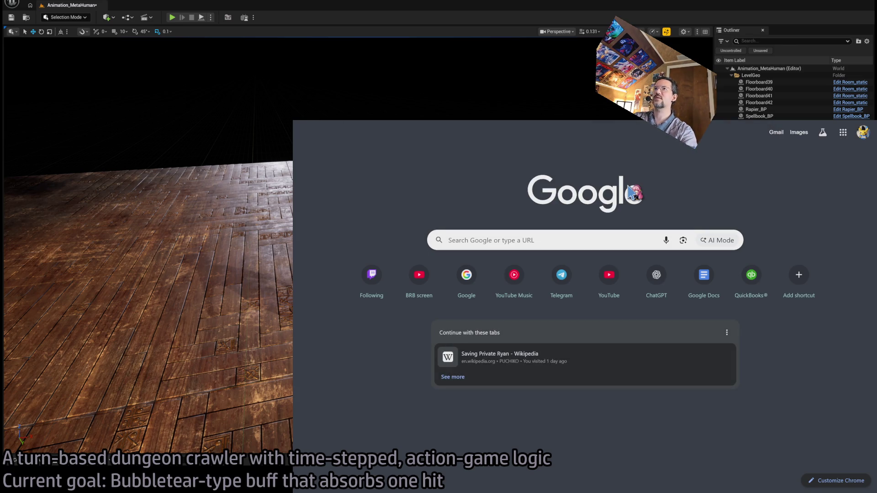
Step: Skim the Wikipedia Metaballs introduction and Definition section, then go back to the ChatGPT tab
key("ctrl+w")
scroll(600, 274, "up", 5)
scroll(629, 279, "up", 1)
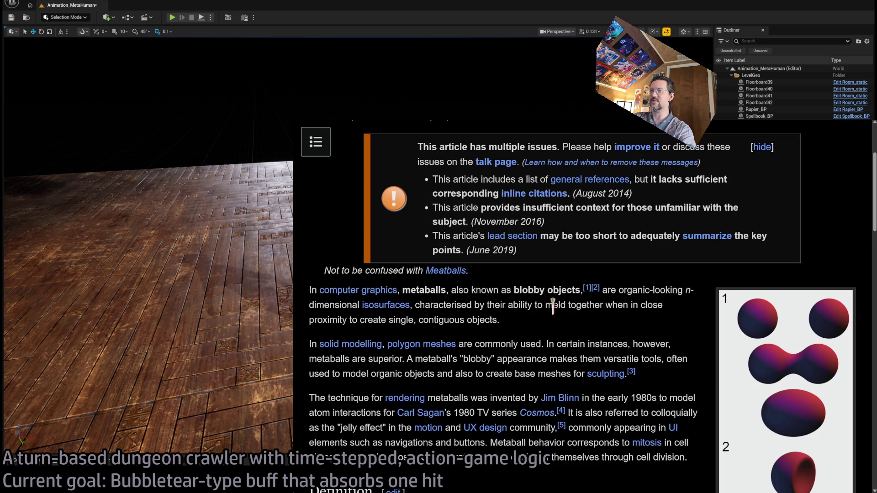
scroll(521, 306, "down", 2)
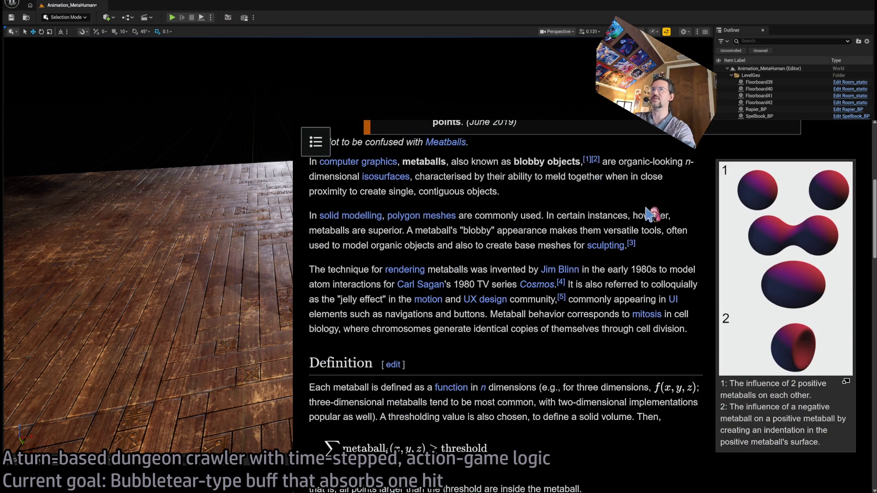
key("ctrl+w")
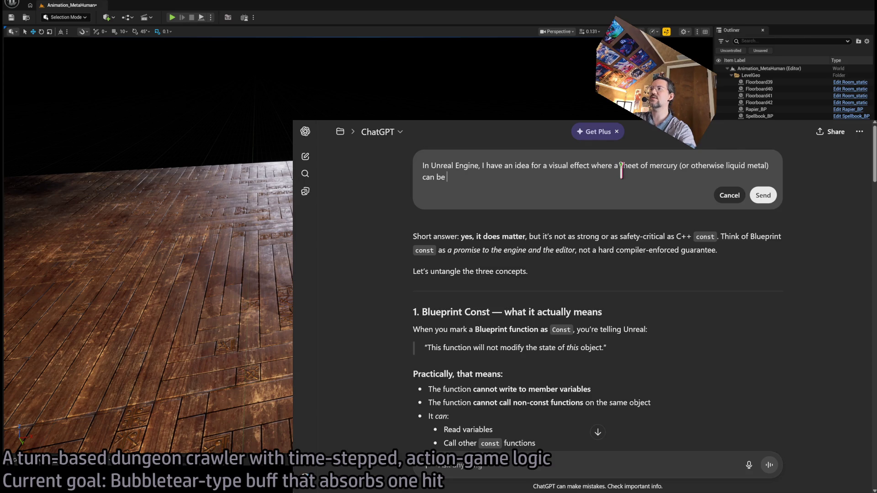
Step: Reword the prompt as a tossable mercury shield in a fantasy game, asking whether Unreal handles metaballs out of the box
type("tossed like a semi-stable shield.")
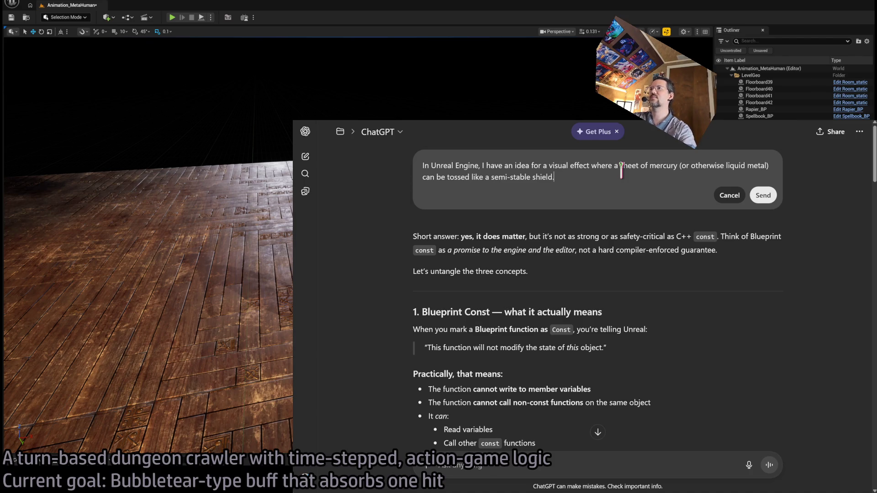
left_click(591, 166)
type("in a fantasy game")
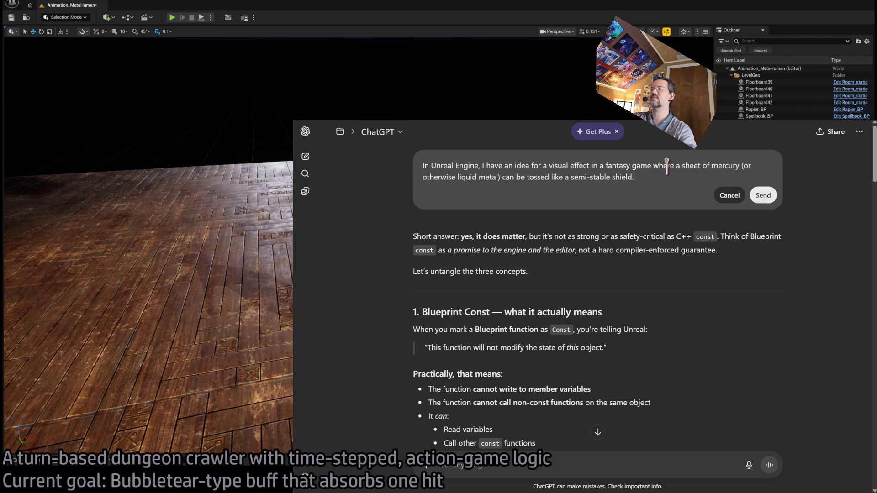
key("ctrl+End")
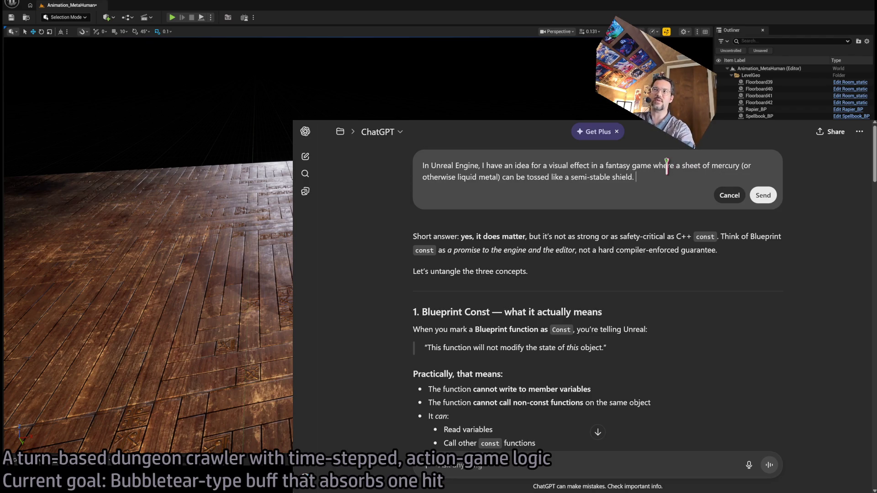
type("However, I do not know how to")
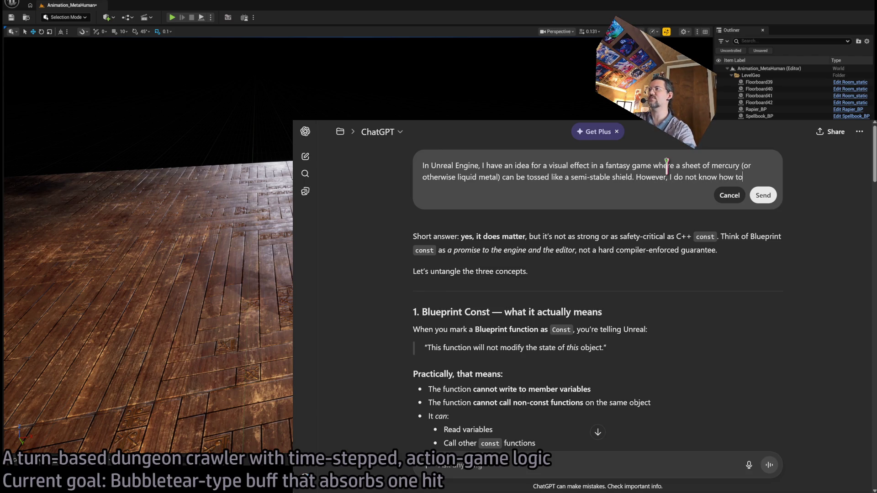
type("ch making this visual effect. My thought")
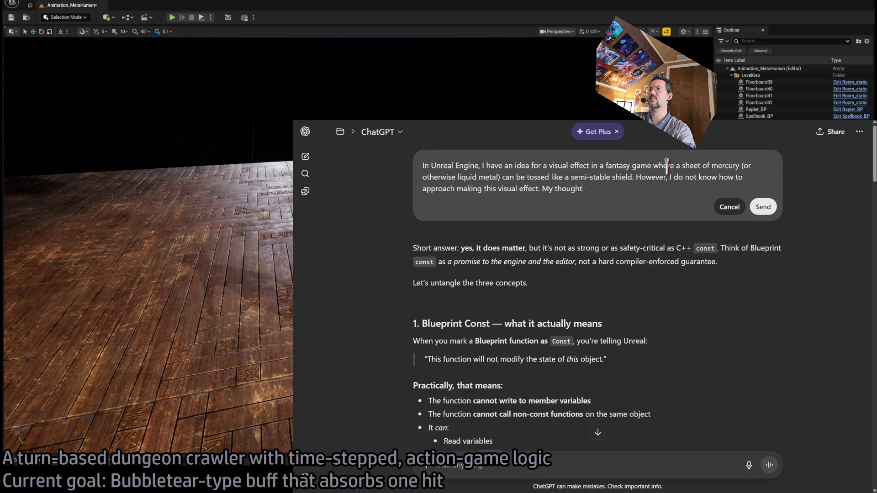
key("ctrl+BackSpace")
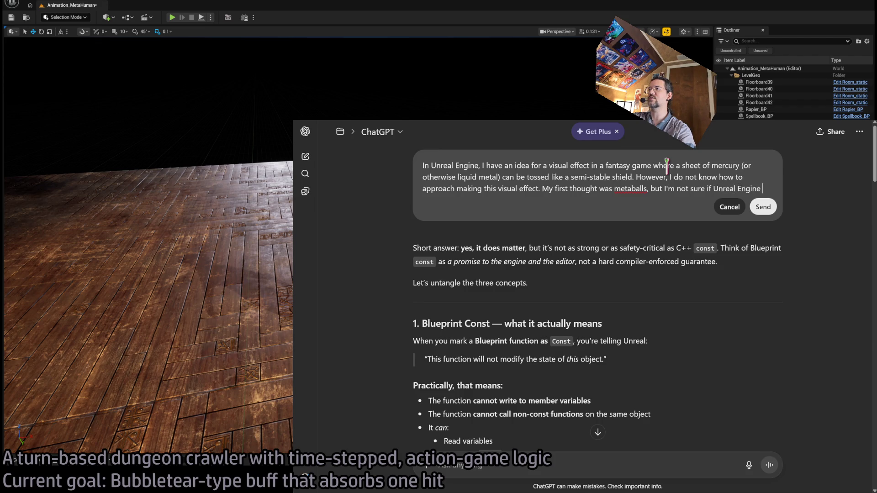
type("can do those out of the box, or if it's even the best approach to achieving these visuals.")
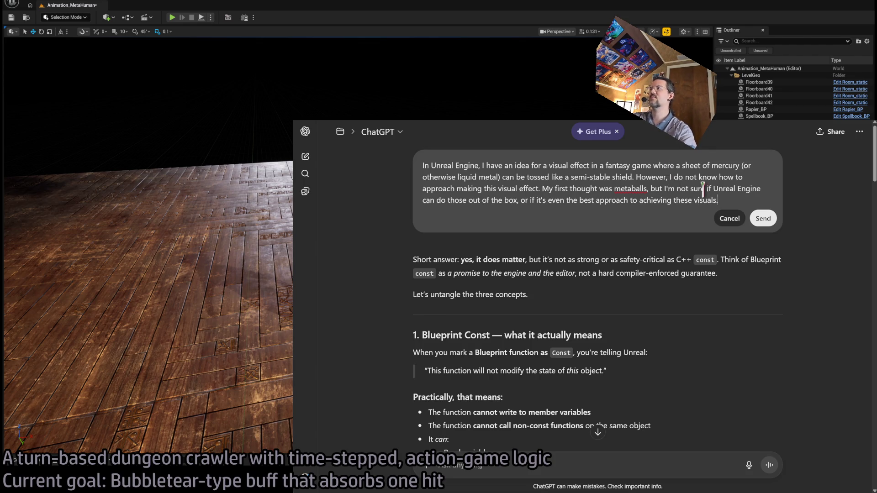
Step: Send the rewritten mercury-shield question and scroll through the streaming reply
left_click(772, 219)
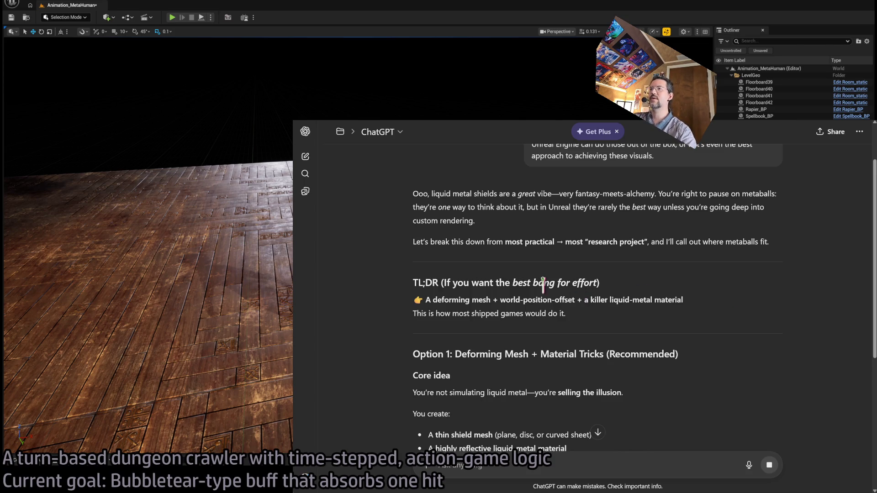
scroll(453, 299, "down", 2)
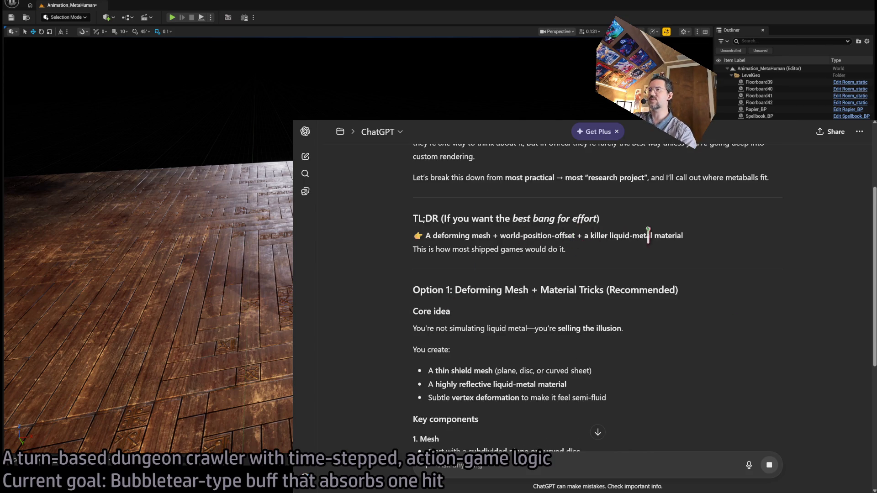
scroll(404, 272, "down", 3)
scroll(594, 224, "down", 7)
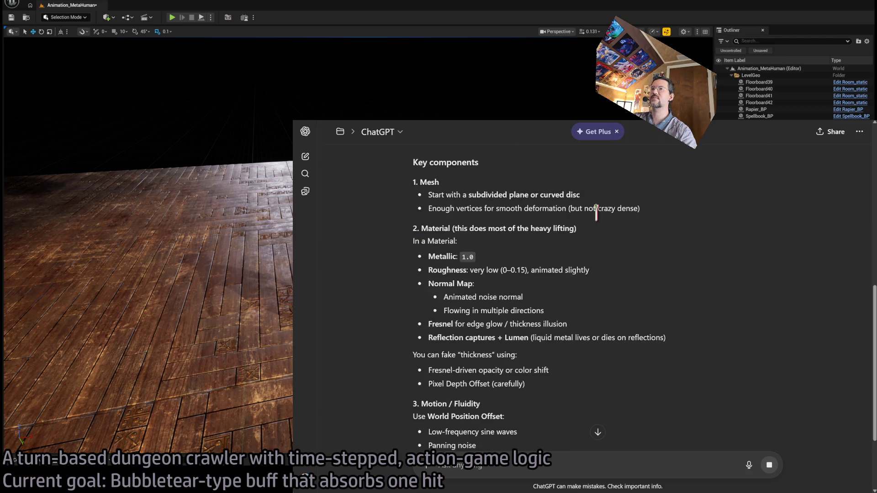
scroll(703, 264, "up", 7)
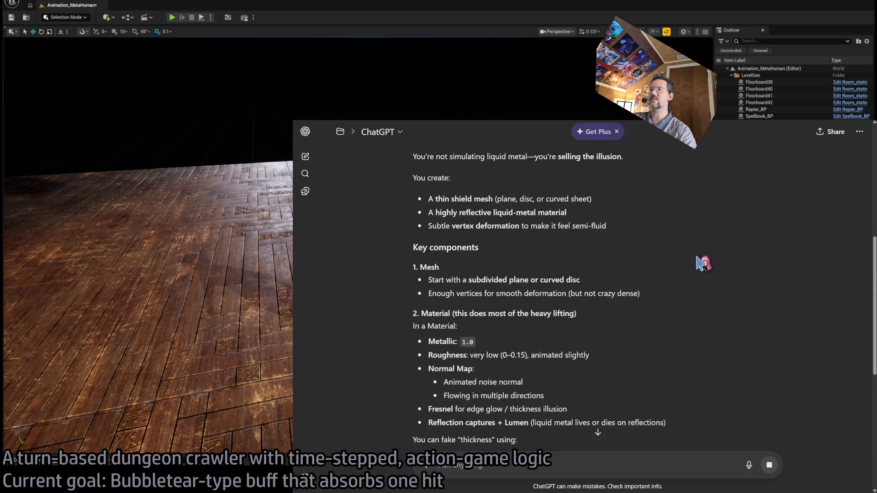
scroll(704, 264, "down", 10)
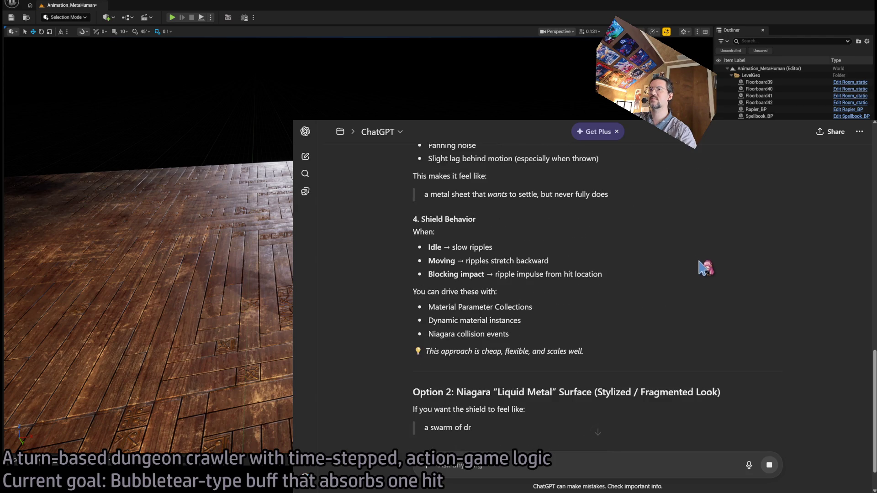
scroll(734, 266, "down", 2)
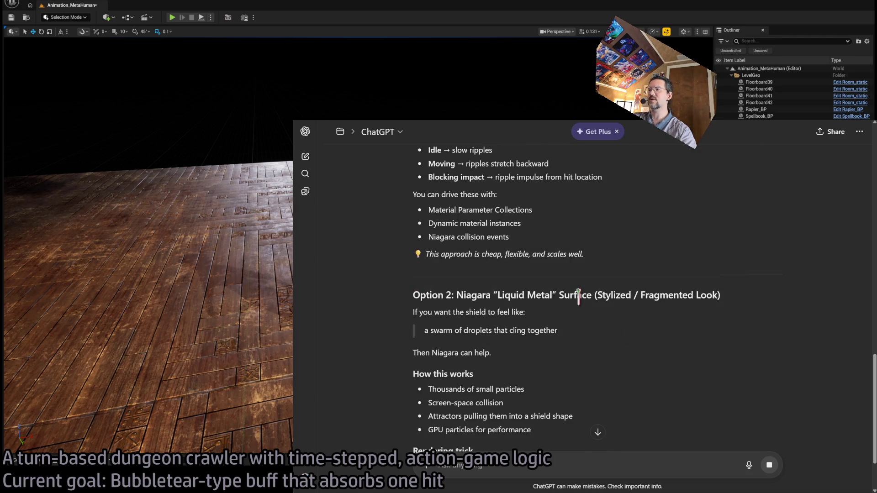
scroll(567, 279, "down", 2)
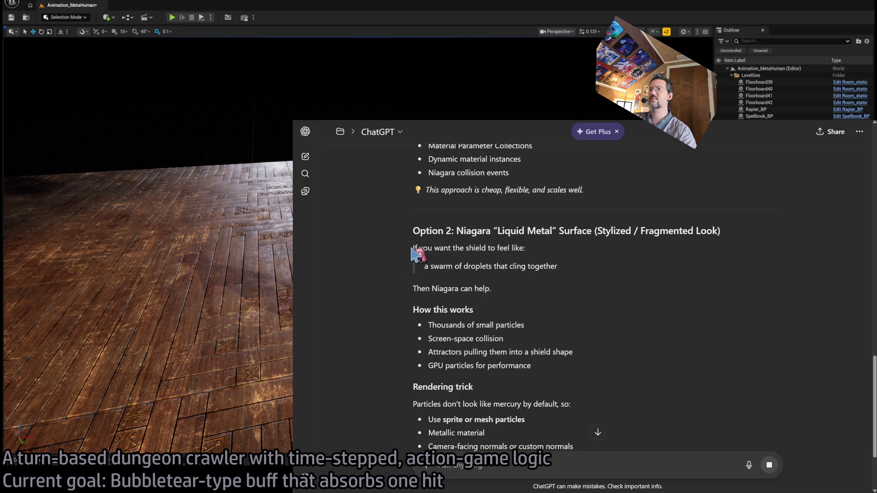
Step: Read the Niagara droplet-swarm option, highlighting its attractors and rendering-trick lines
left_click_drag(413, 248, 555, 258)
left_click(555, 258)
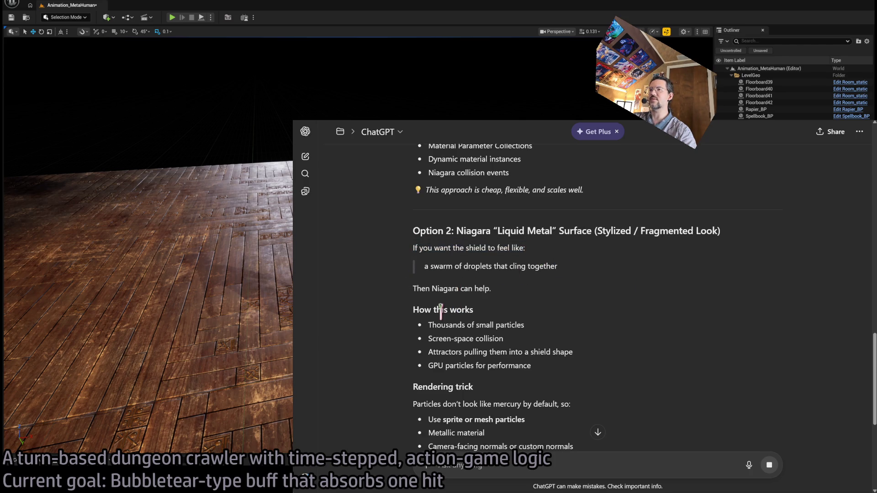
double_click(444, 325)
scroll(544, 319, "down", 3)
mouse_move(429, 210)
left_mouse_down()
mouse_move(446, 210)
mouse_move(454, 225)
mouse_move(563, 223)
left_mouse_up()
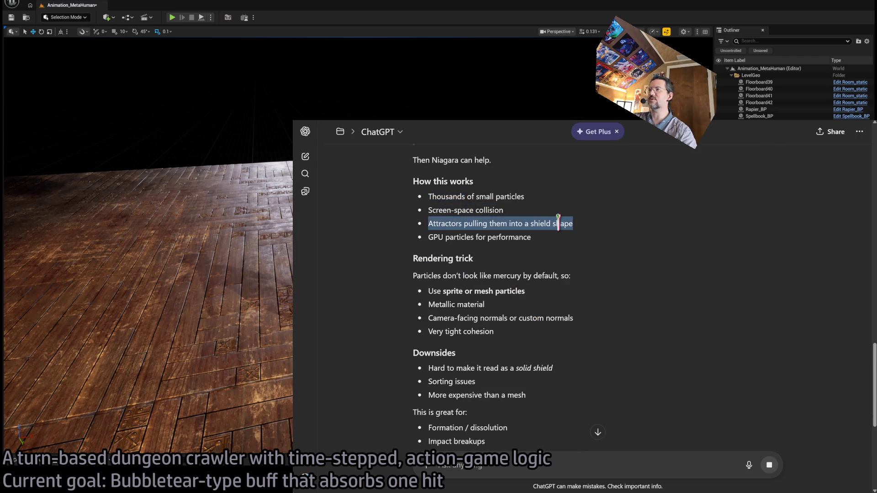
double_click(432, 237)
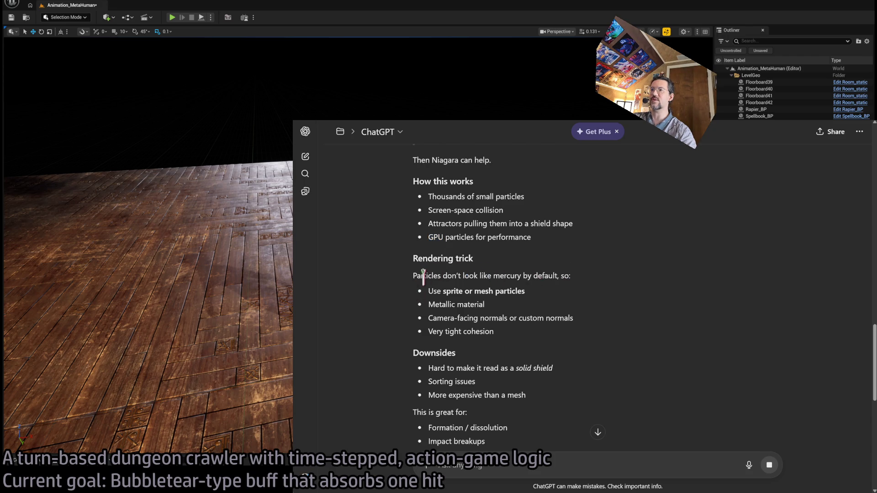
mouse_move(414, 274)
left_mouse_down()
mouse_move(574, 287)
mouse_move(498, 304)
mouse_move(526, 334)
left_mouse_up()
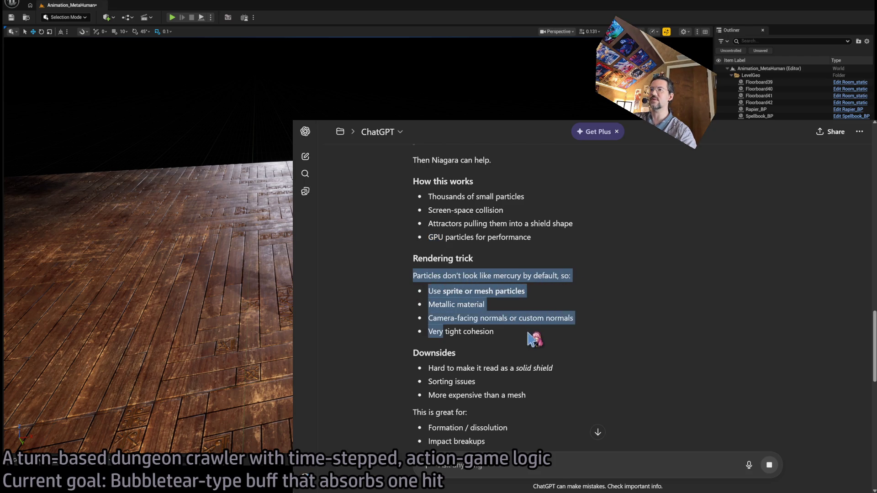
left_click(525, 334)
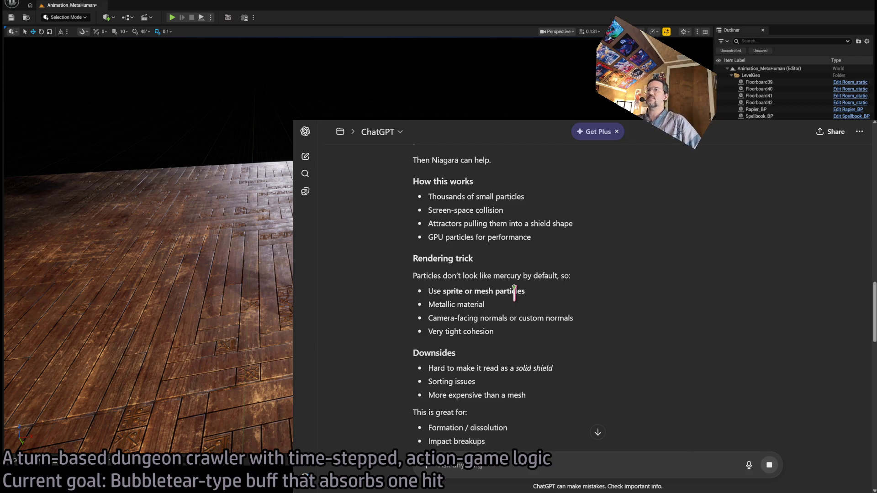
Step: Read the Niagara option's downsides, such as being more expensive than a mesh
scroll(582, 366, "down", 1)
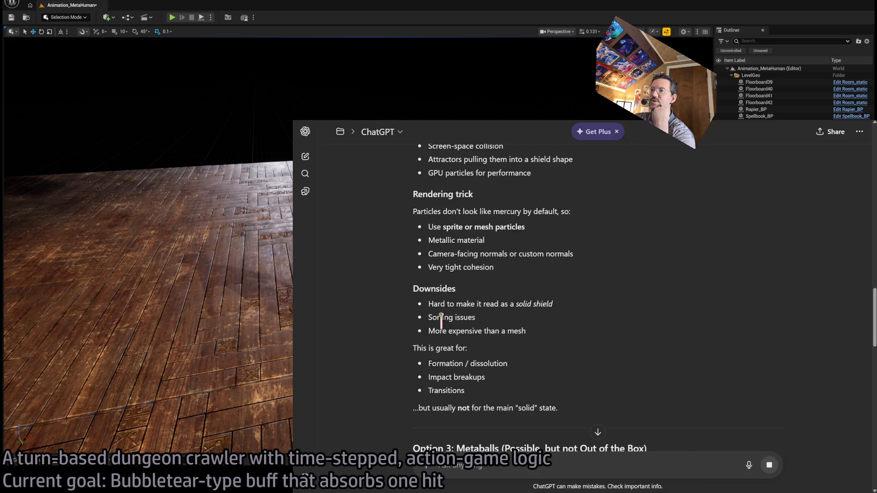
left_click_drag(428, 331, 526, 333)
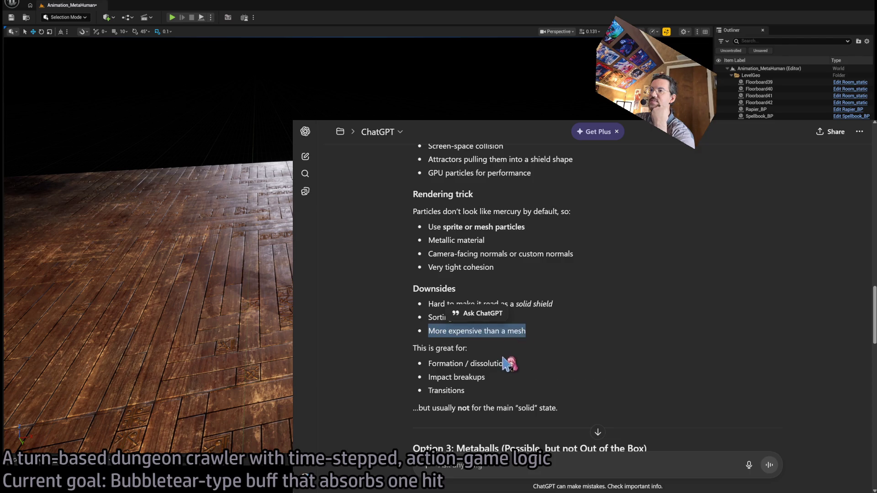
scroll(498, 361, "down", 1)
scroll(461, 384, "down", 1)
scroll(525, 320, "up", 2)
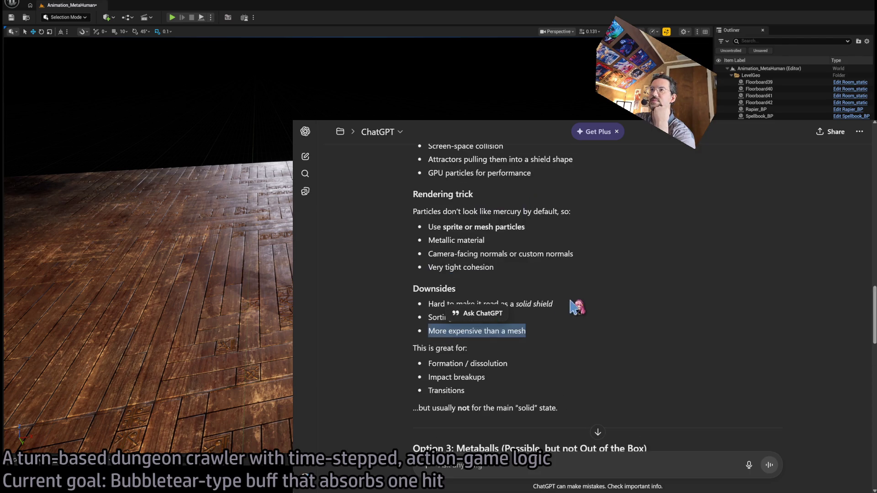
scroll(585, 338, "up", 1)
left_click(535, 372)
scroll(537, 369, "down", 1)
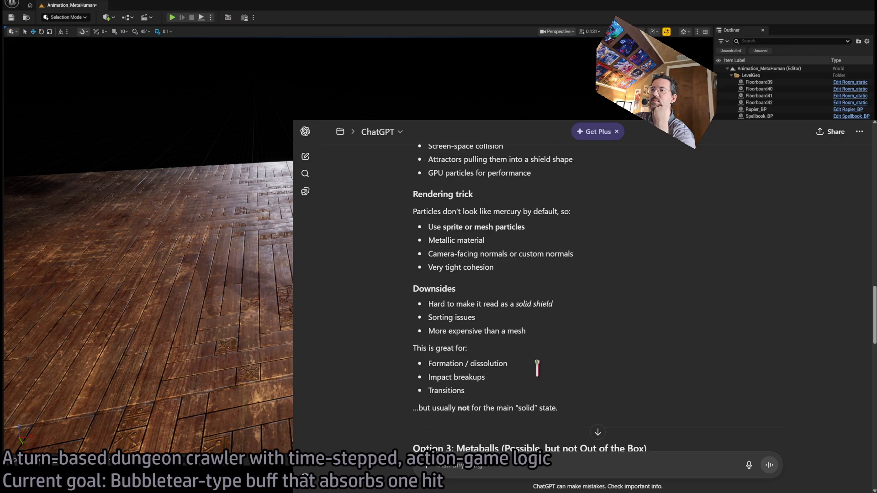
mouse_move(574, 413)
left_mouse_down()
mouse_move(571, 311)
mouse_move(606, 172)
mouse_move(613, 219)
left_mouse_up()
scroll(608, 192, "up", 4)
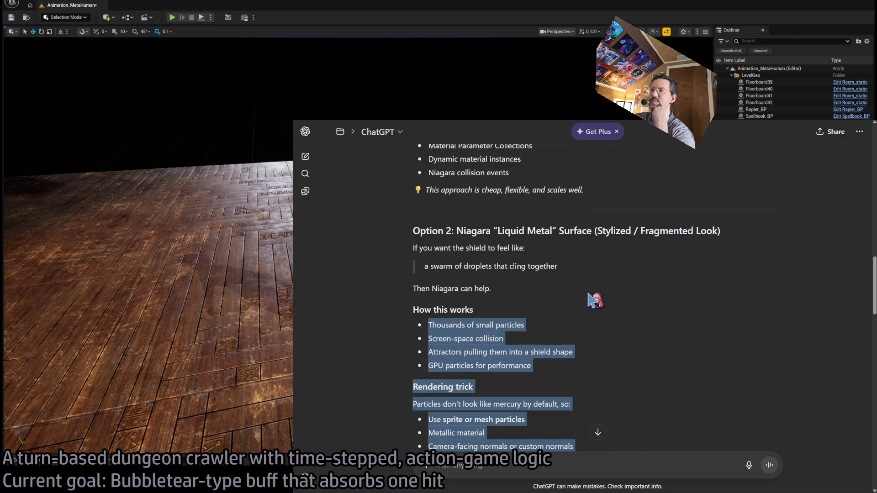
mouse_move(594, 300)
left_mouse_down()
mouse_move(601, 233)
mouse_move(612, 217)
left_mouse_up()
scroll(646, 290, "down", 5)
Step: Read Option 3 on metaballs, highlighting the Niagara + Signed Distance Fields and post-process material bullets
left_click(627, 338)
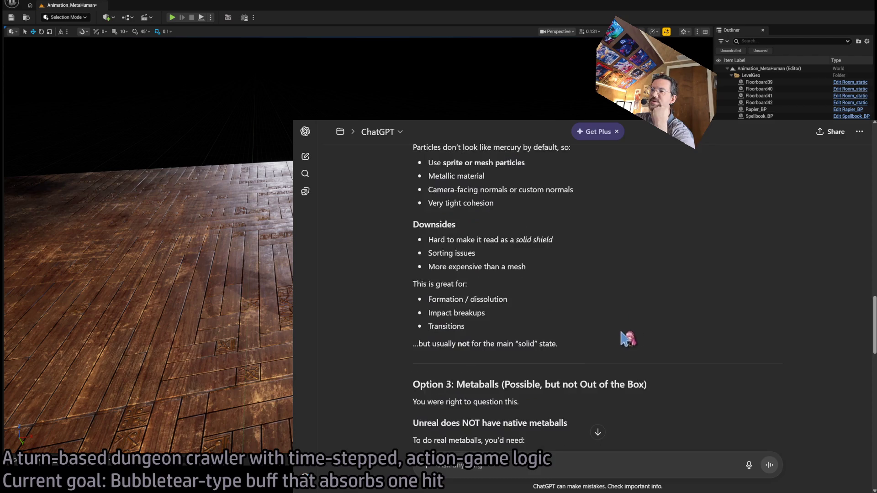
scroll(463, 401, "down", 4)
double_click(473, 192)
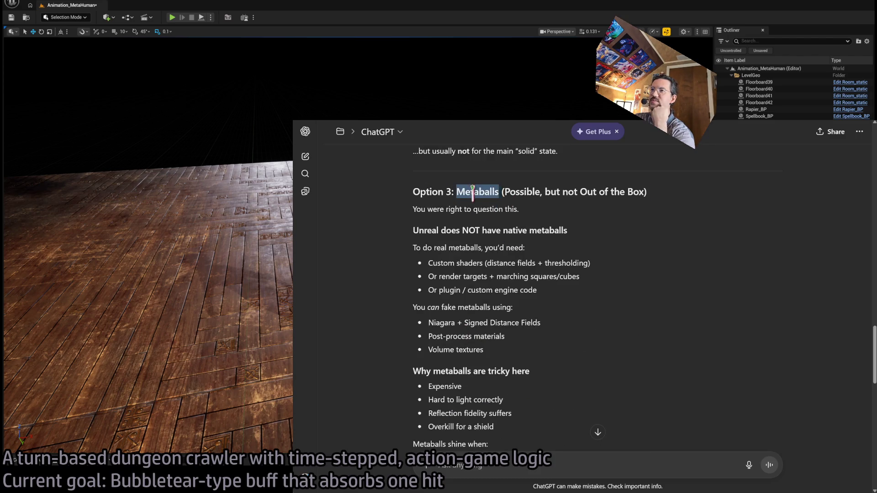
left_click_drag(473, 191, 593, 345)
left_click(589, 341)
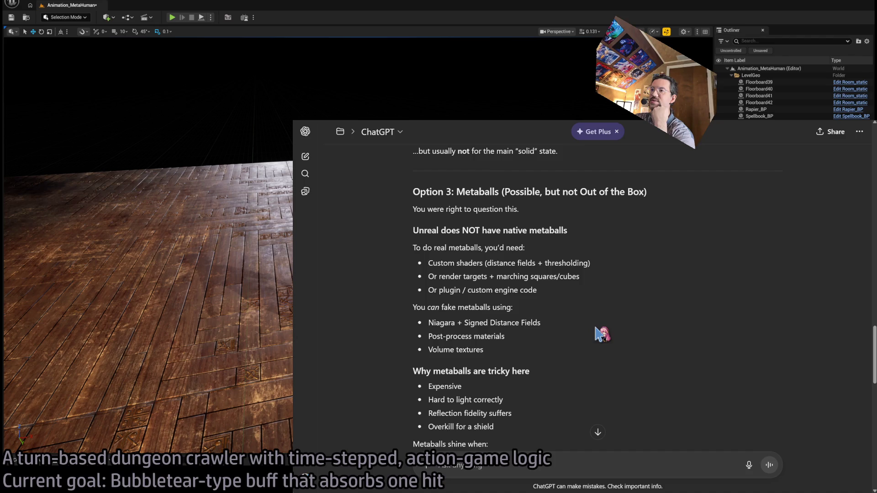
left_click_drag(428, 323, 542, 330)
left_click_drag(430, 336, 497, 337)
left_click(554, 343)
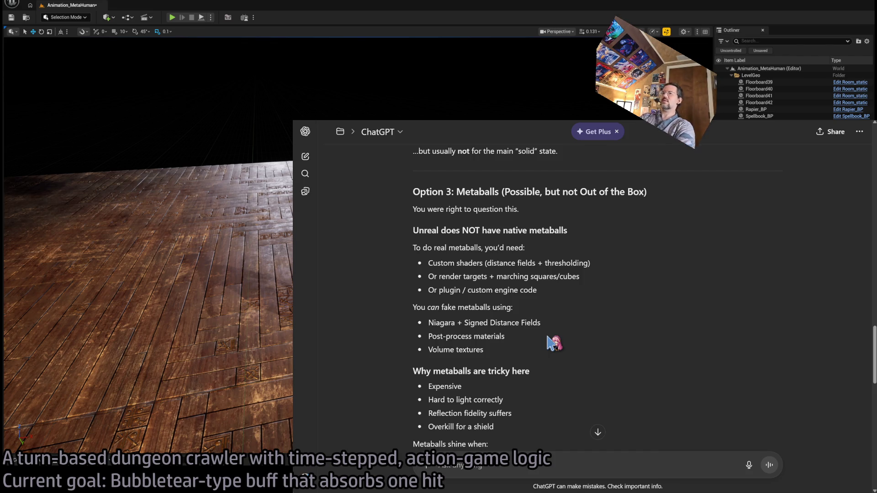
Step: Read Option 4, highlighting the Chaos fluids line and its list of drawbacks
scroll(552, 343, "down", 2)
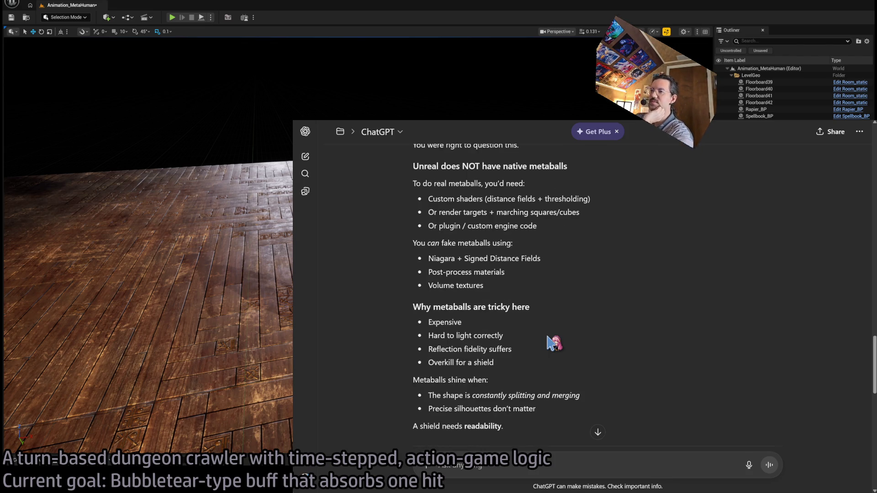
left_click_drag(513, 337, 557, 382)
left_click(556, 382)
scroll(553, 380, "down", 3)
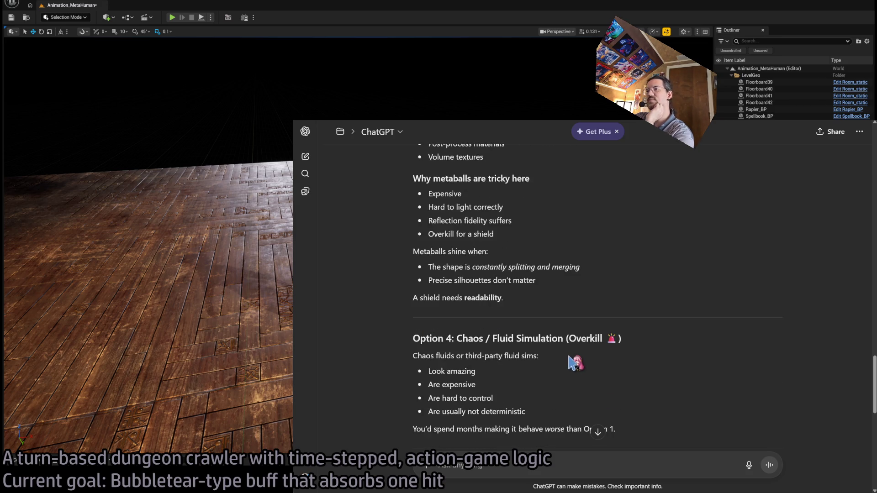
left_click_drag(609, 296, 614, 251)
scroll(691, 300, "down", 3)
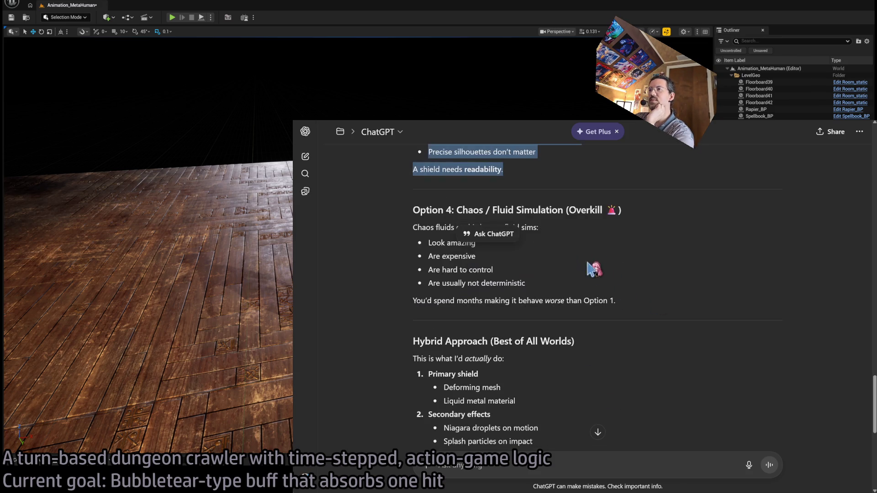
mouse_move(514, 203)
left_mouse_down()
mouse_move(508, 213)
mouse_move(629, 296)
mouse_move(423, 228)
mouse_move(420, 211)
left_mouse_up()
left_click(635, 297)
left_click(580, 252)
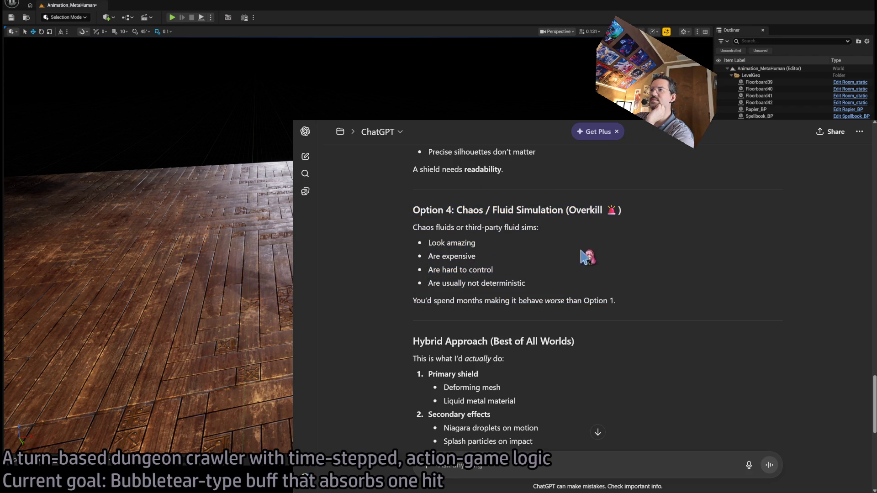
mouse_move(635, 284)
left_mouse_down()
mouse_move(663, 220)
mouse_move(658, 294)
left_mouse_up()
triple_click(658, 233)
scroll(658, 294, "down", 3)
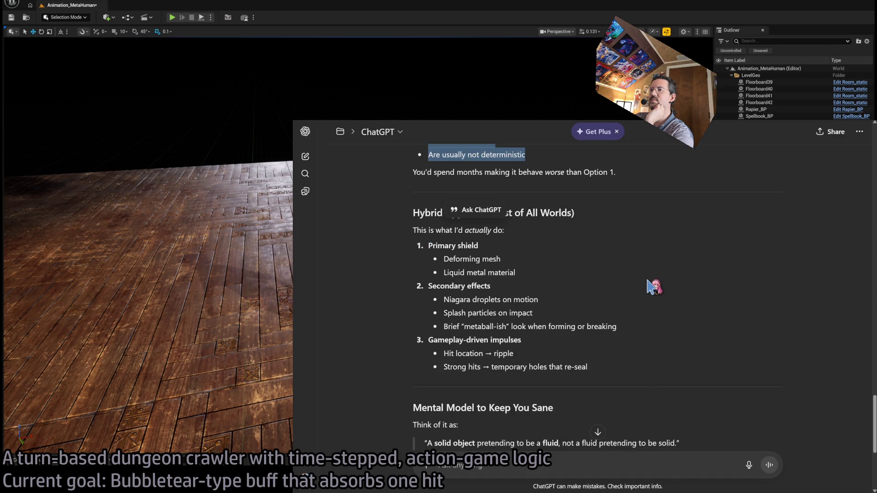
left_click(555, 241)
Step: Study the Hybrid Approach's primary shield liquid-metal material and secondary effects block
triple_click(511, 249)
left_click_drag(511, 248, 551, 282)
left_click(554, 266)
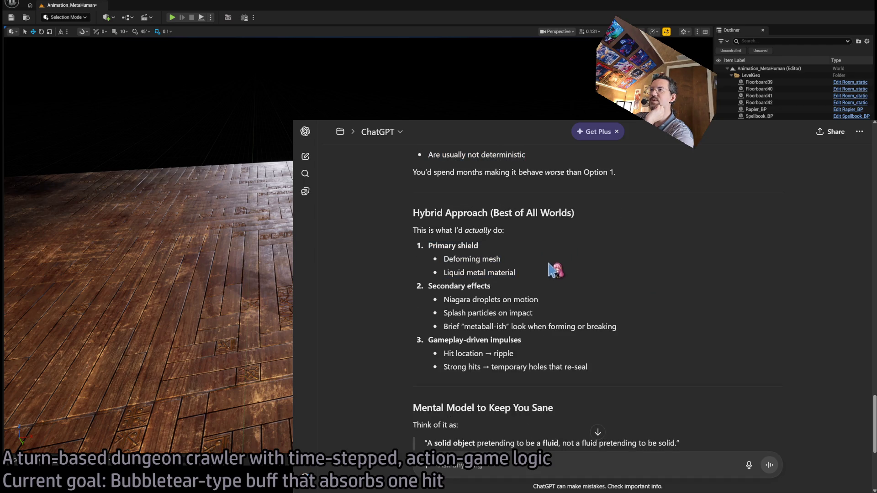
triple_click(520, 247)
left_click_drag(520, 247, 545, 276)
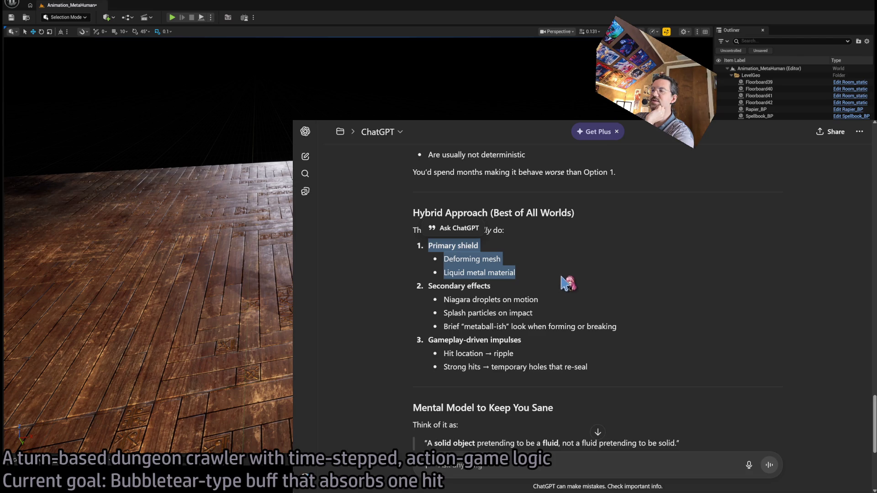
left_click(556, 273)
triple_click(571, 275)
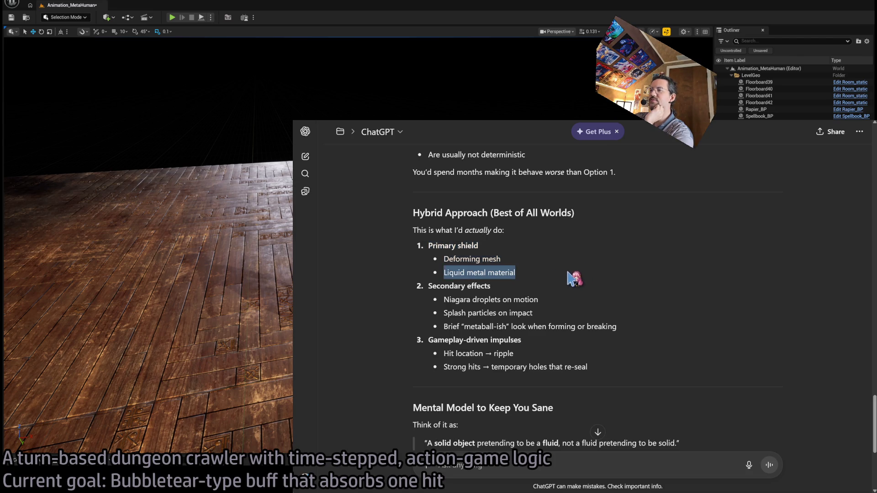
left_click_drag(571, 275, 570, 237)
triple_click(540, 289)
mouse_move(540, 288)
left_mouse_down()
mouse_move(587, 327)
mouse_move(634, 330)
mouse_move(613, 286)
left_mouse_up()
left_click(634, 335)
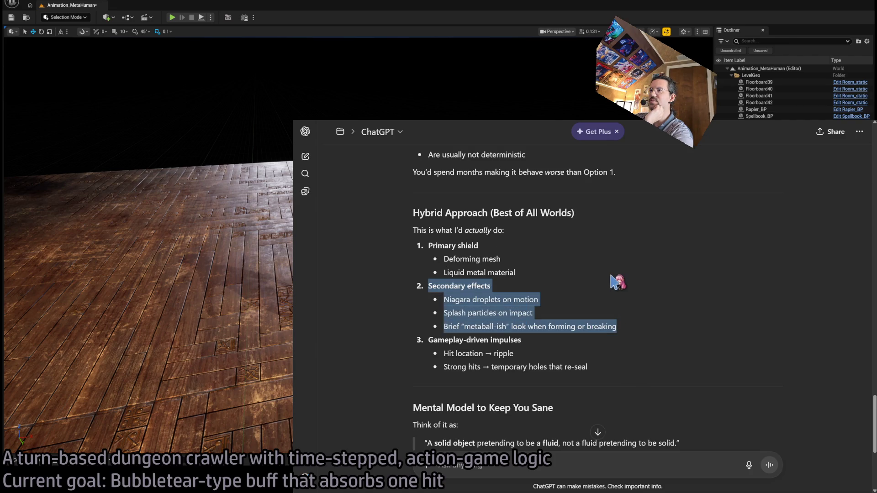
left_click(626, 289)
left_click_drag(655, 326, 612, 248)
left_click(612, 247)
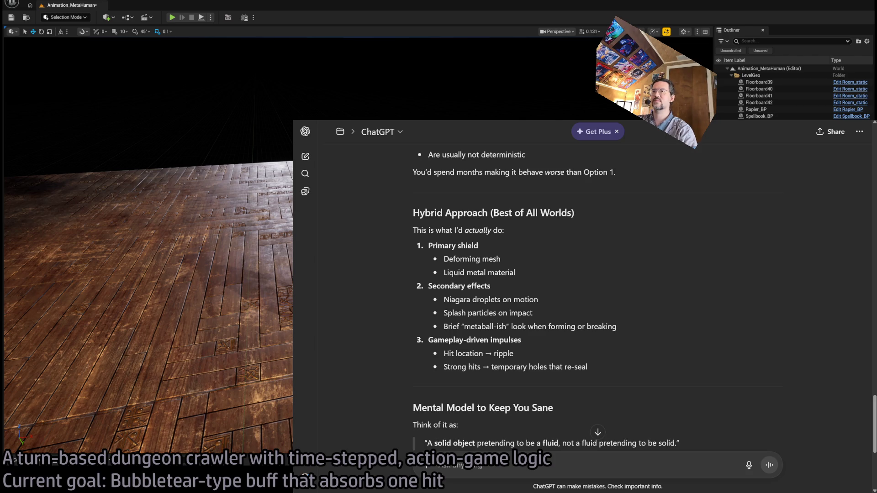
Step: Review the hybrid approach bullets and suggested next steps, then hide ChatGPT to show the Unreal level
scroll(681, 309, "down", 1)
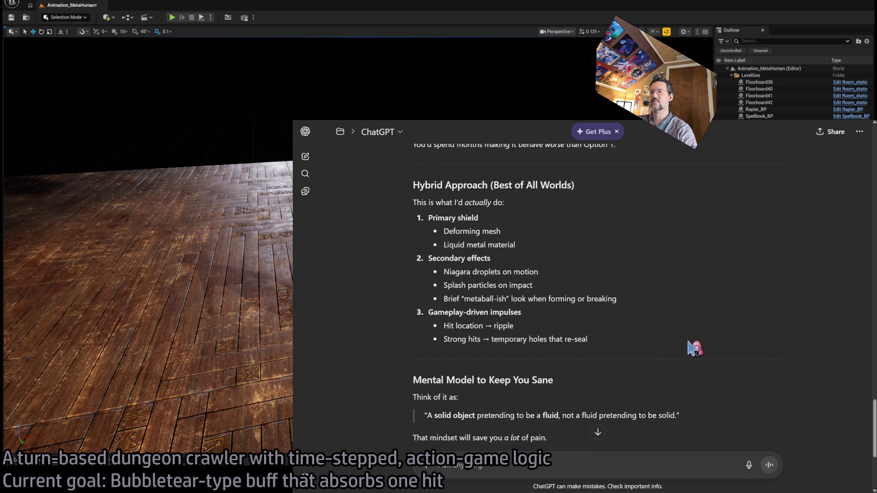
left_click_drag(695, 348, 718, 206)
left_click(719, 206)
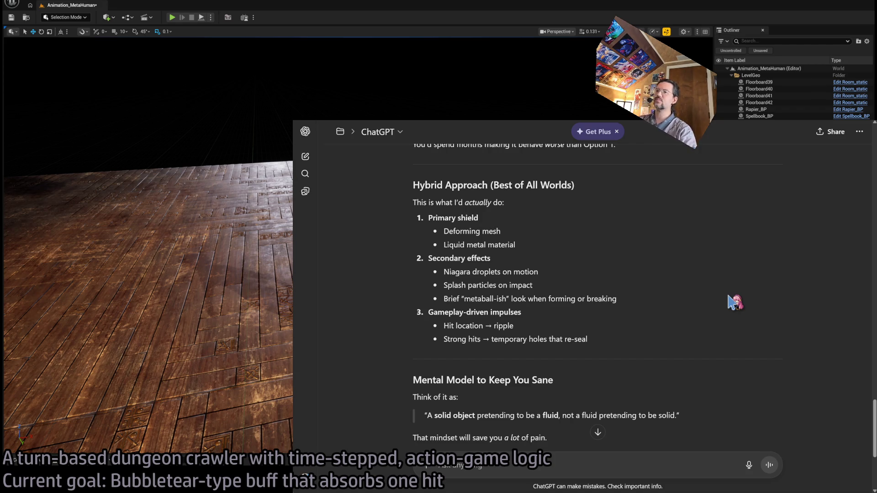
scroll(729, 320, "down", 4)
scroll(703, 320, "up", 4)
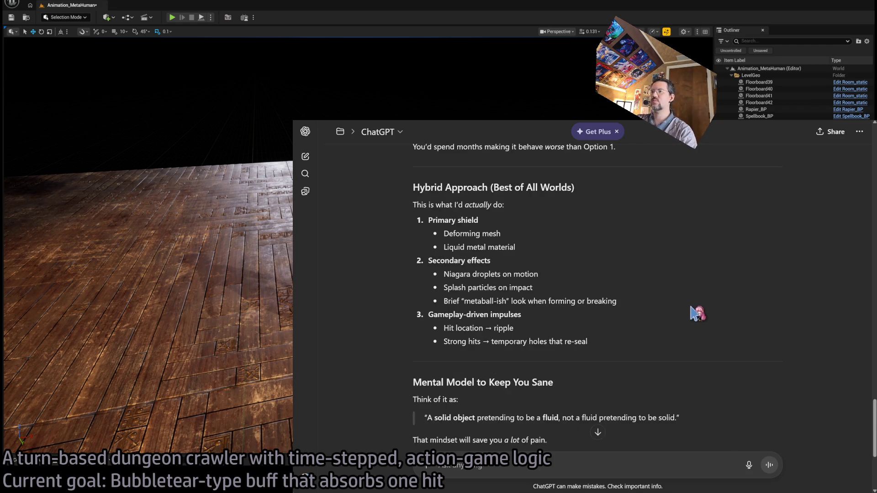
scroll(694, 324, "down", 4)
mouse_move(646, 356)
left_mouse_down()
mouse_move(646, 283)
mouse_move(648, 340)
left_mouse_up()
left_click(646, 322)
scroll(646, 323, "up", 5)
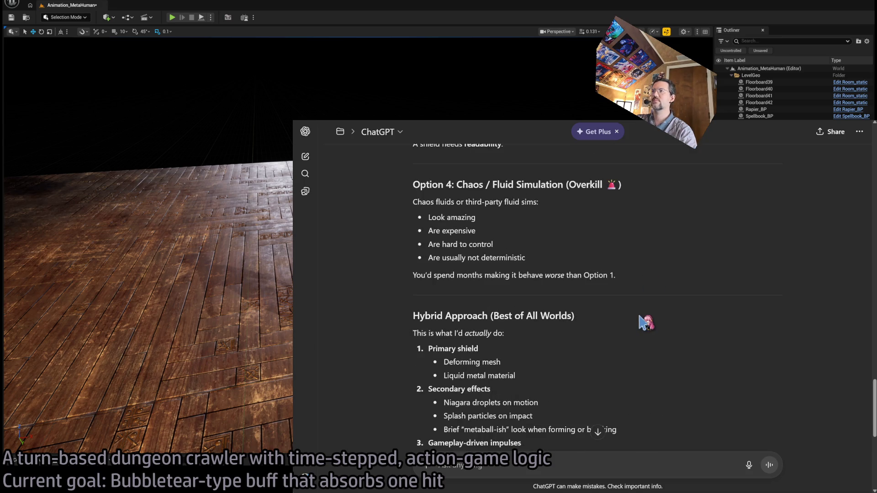
key("alt+Tab")
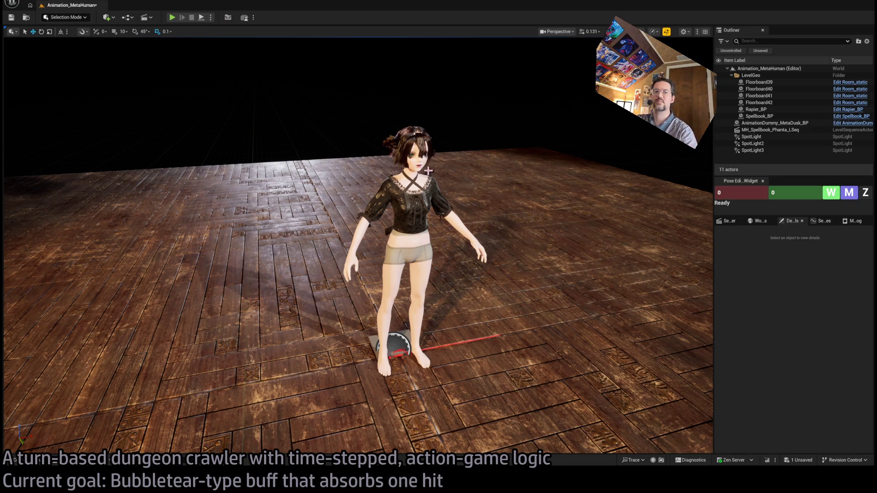
Step: Look around the MetaHuman and select AnimationDummy_MetaDusk_BP, then bring ChatGPT back
mouse_move(440, 155)
left_mouse_down()
mouse_move(477, 166)
mouse_move(455, 158)
left_mouse_up()
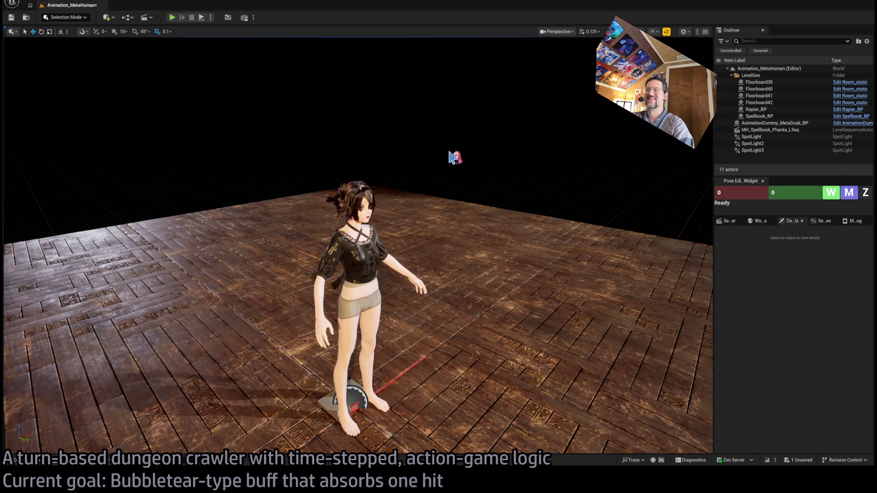
left_click_drag(411, 164, 411, 187)
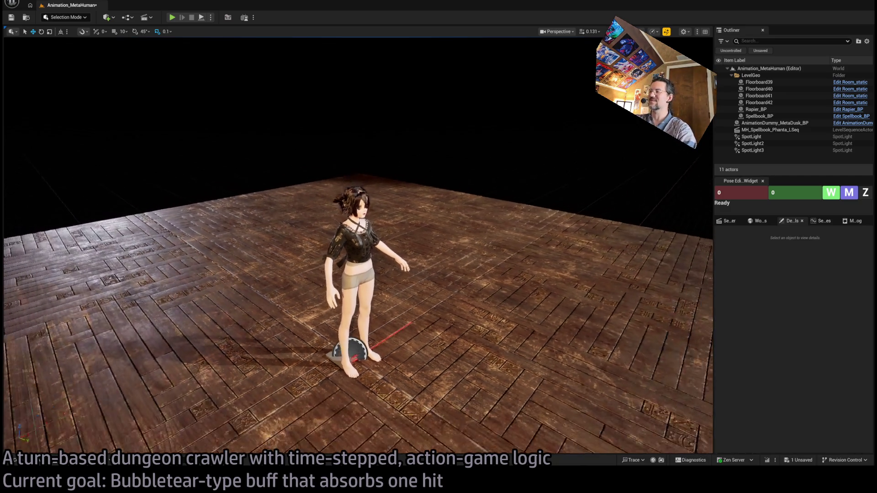
mouse_move(78, 64)
left_mouse_down()
mouse_move(89, 52)
mouse_move(141, 163)
mouse_move(127, 111)
mouse_move(107, 84)
mouse_move(141, 121)
mouse_move(126, 84)
mouse_move(110, 74)
left_mouse_up()
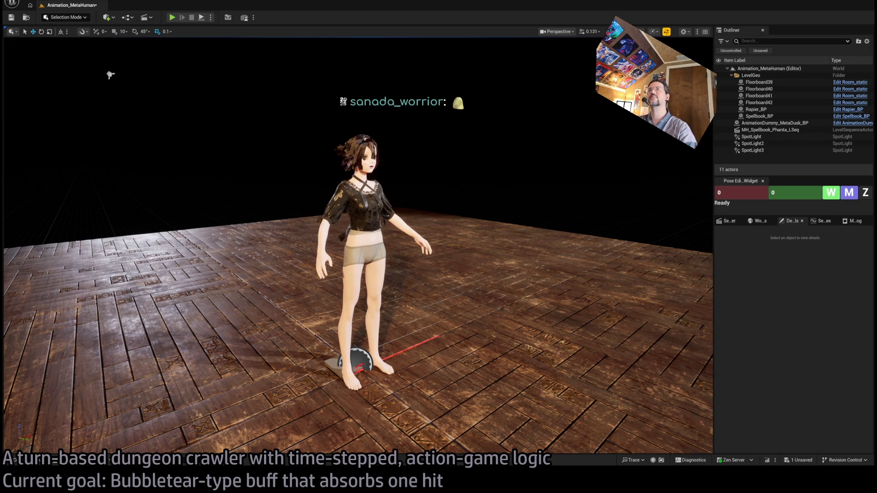
left_click(367, 190)
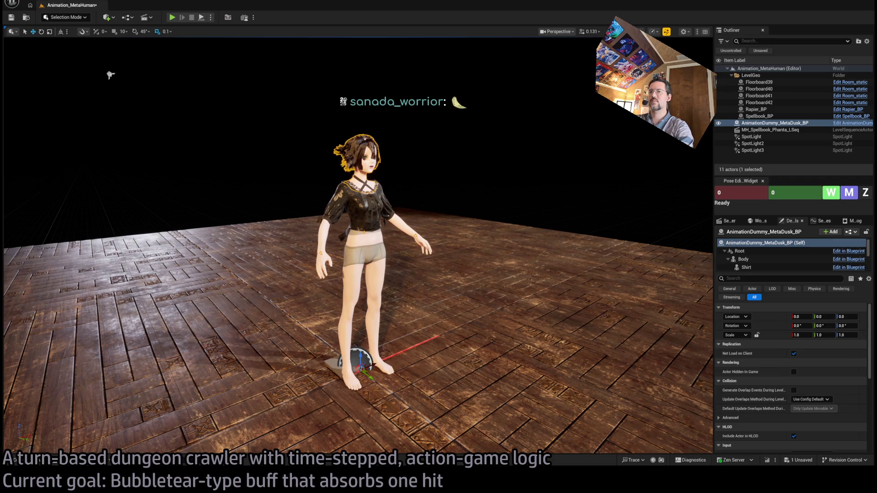
key("alt+Tab")
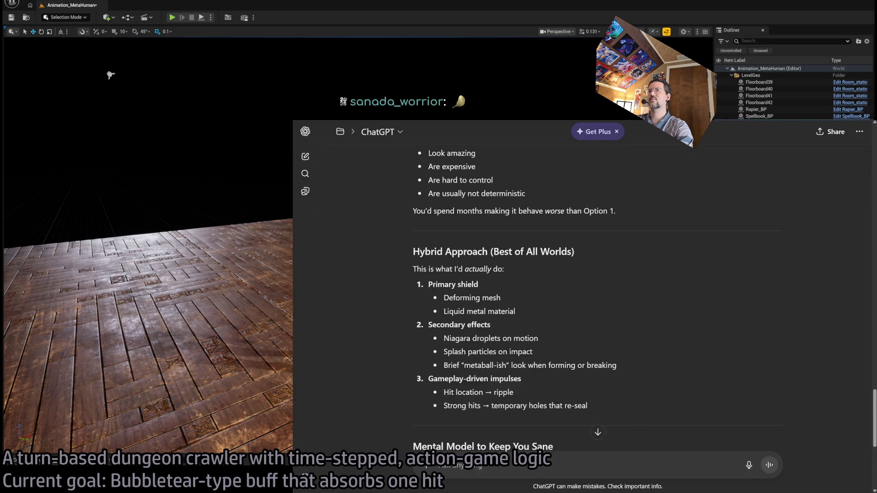
Step: Open Gemini in a new tab and return to the 'Spell Motif for Conceptual Shield' chat
scroll(642, 306, "up", 4)
key("ctrl+t")
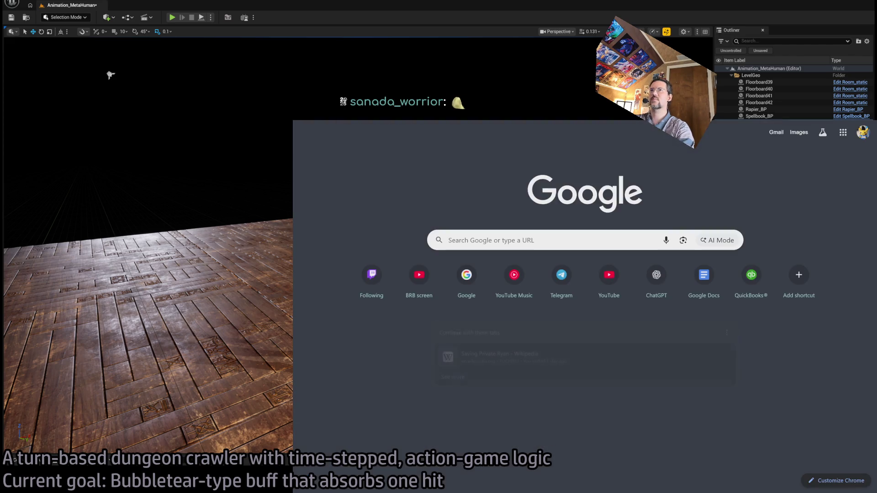
type("gemini")
key("Return")
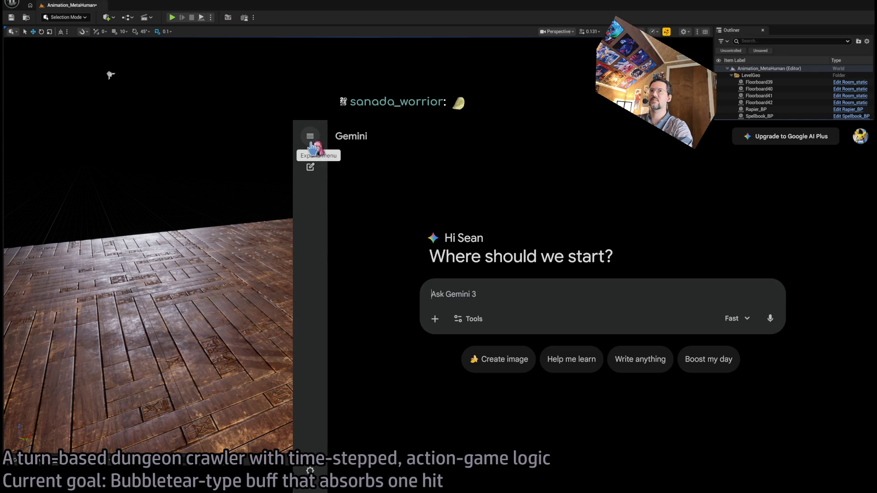
mouse_move(315, 173)
left_click(386, 256)
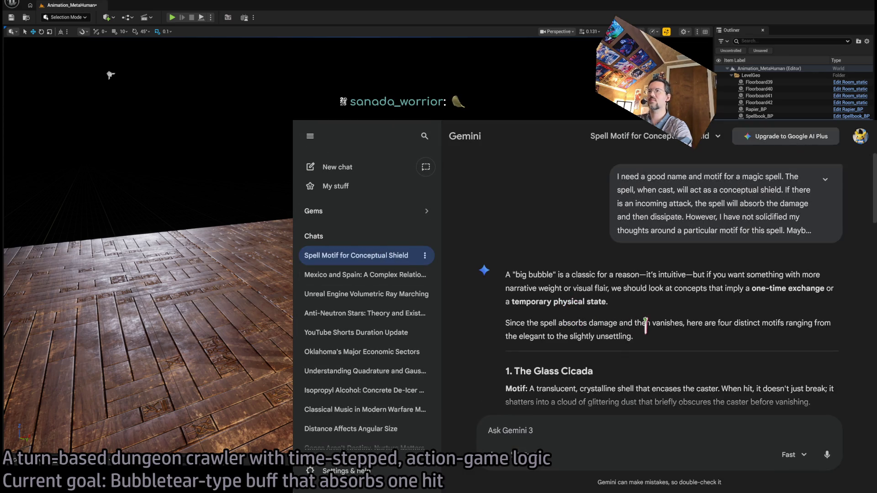
scroll(727, 346, "down", 5)
scroll(724, 346, "down", 3)
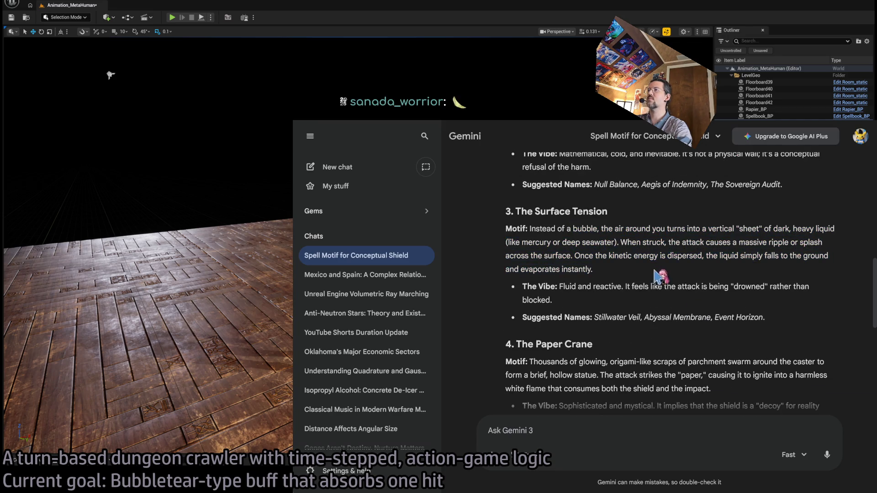
scroll(674, 289, "down", 8)
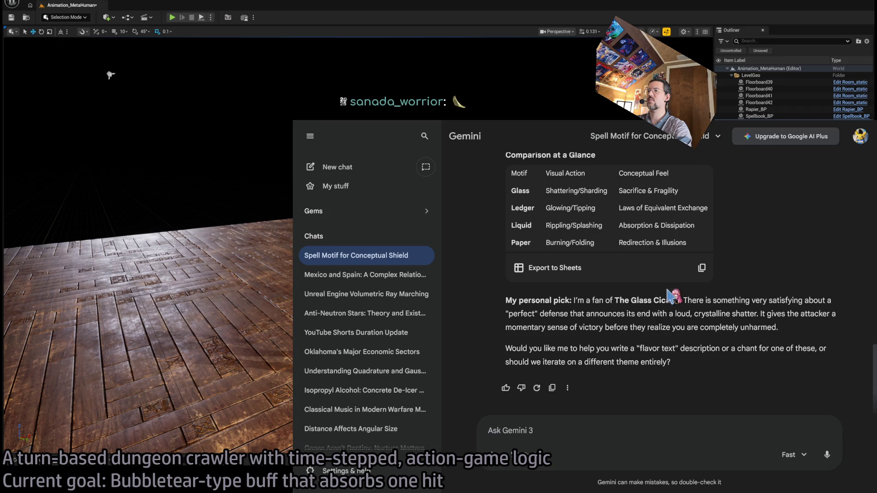
Step: Ask Gemini for names for a bubble shield made of undulating, semi-stable liquid mercury
left_click(603, 427)
type("I love the idea of the mercury veil")
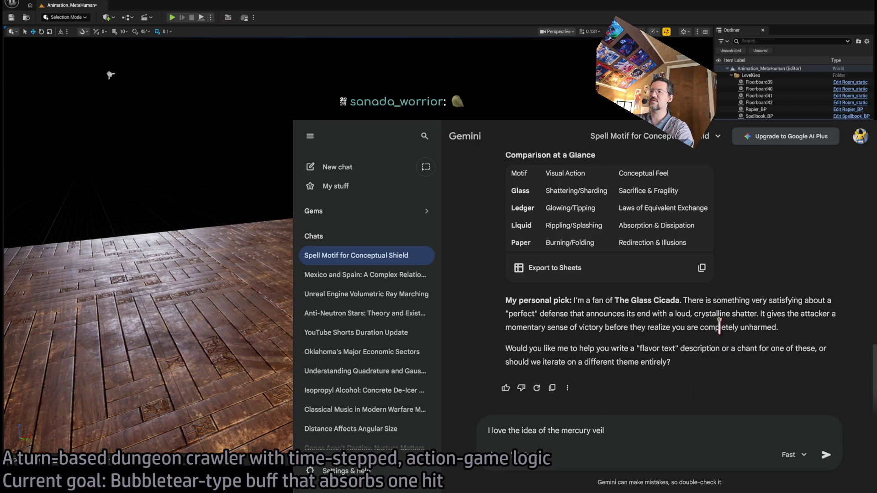
scroll(720, 327, "up", 10)
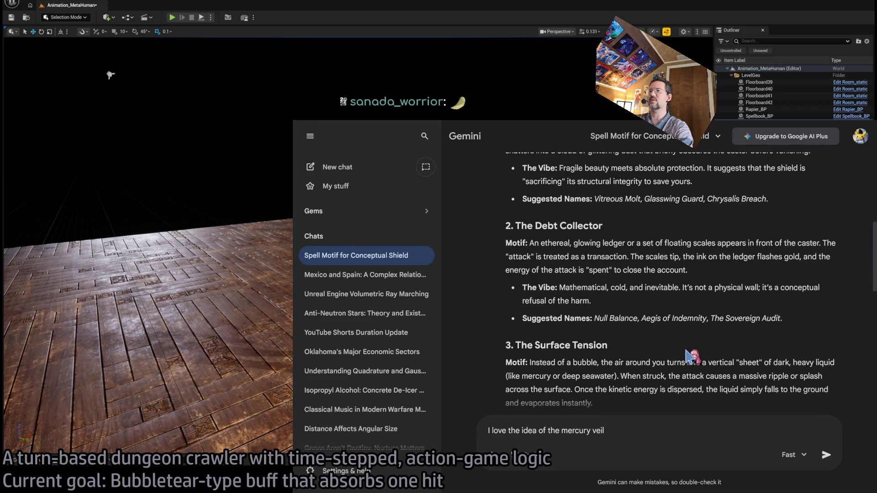
scroll(692, 357, "down", 10)
type("(idea #3),")
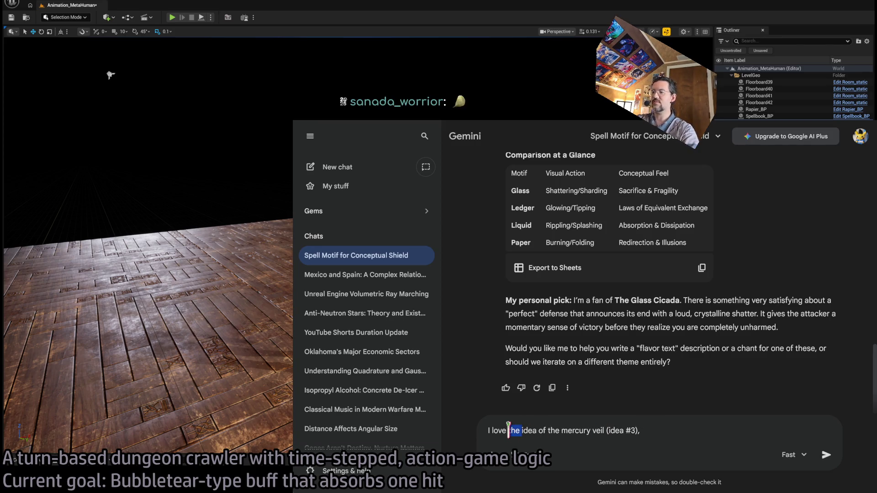
type("your")
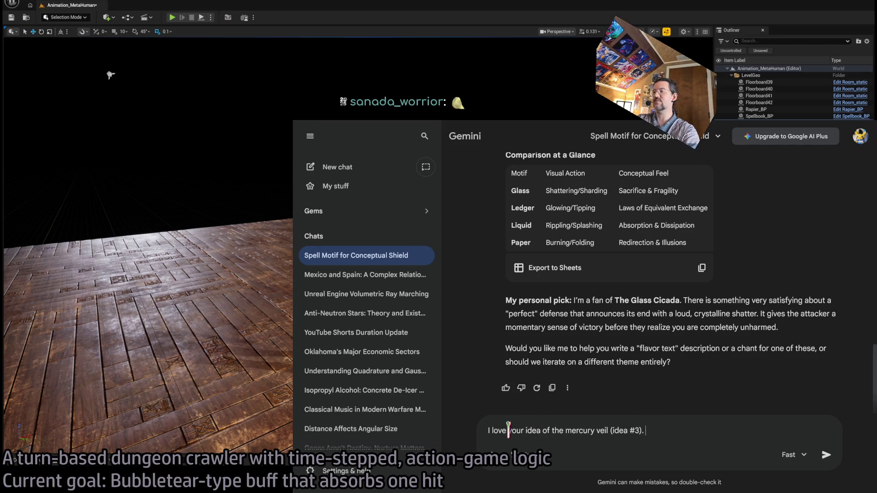
type("are you g")
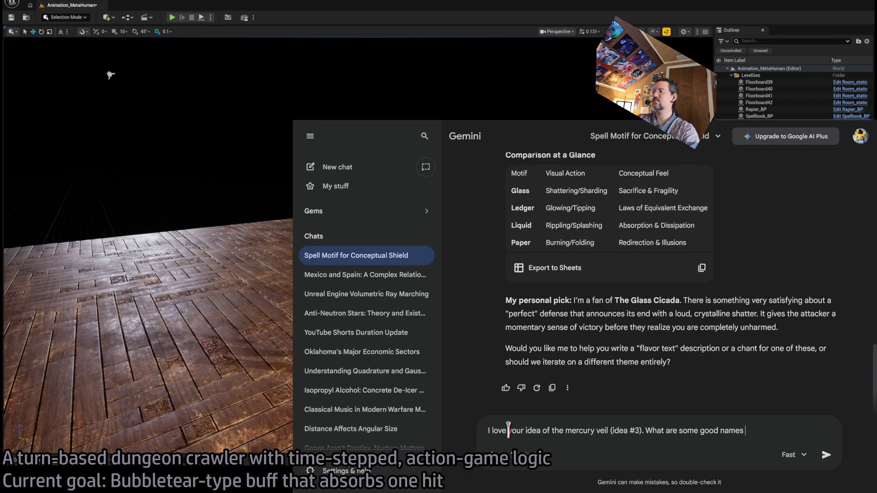
type("ld made out of ")
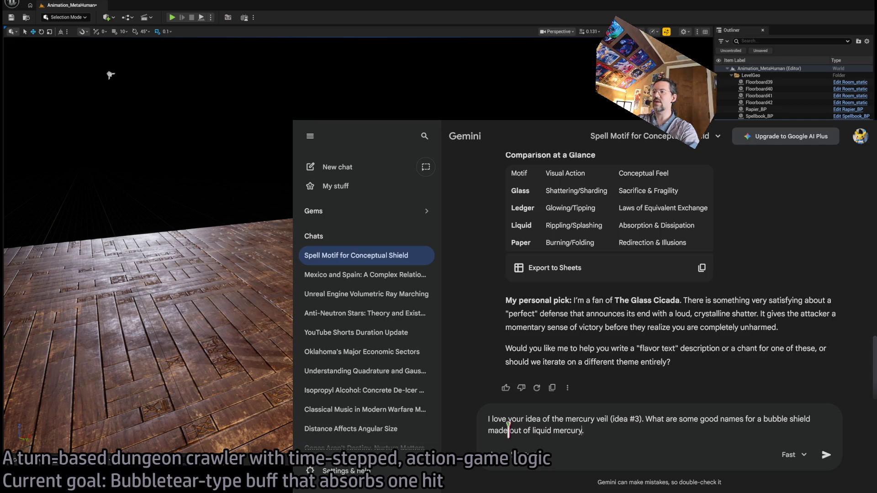
type("undulating, uns")
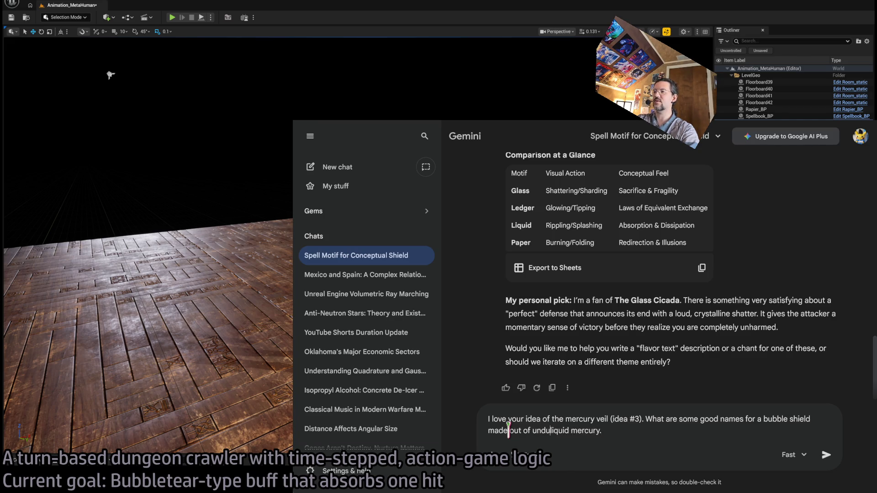
type("table l")
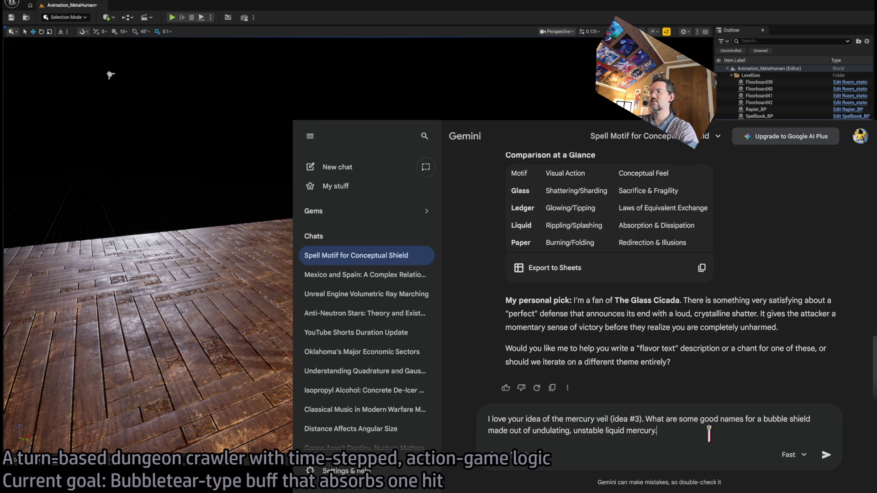
double_click(582, 431)
type("semi-stable")
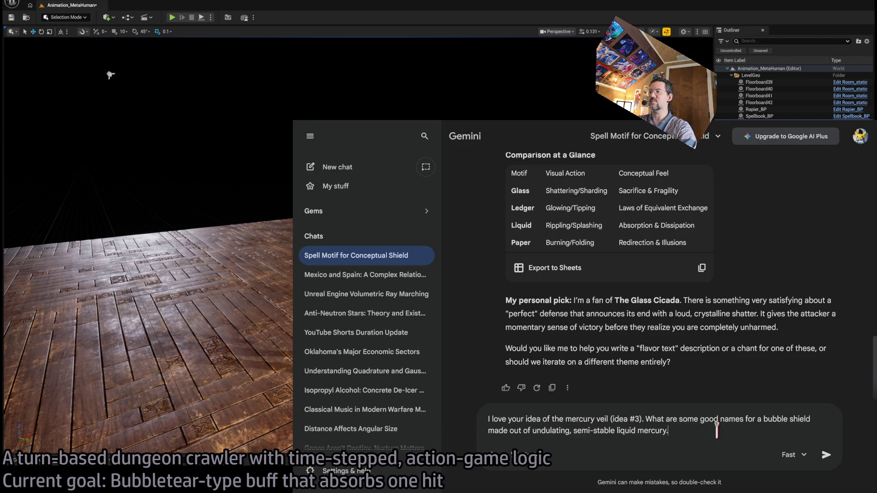
key("Return")
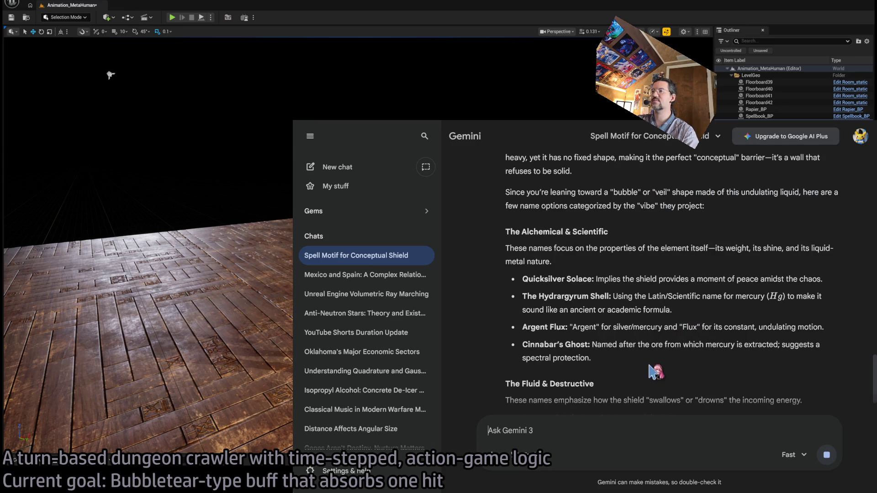
Step: Read the names Quicksilver Solace, The Hydrargyrum Shell, Argent Flux and Cinnabar's Ghost
double_click(551, 280)
left_click(533, 300)
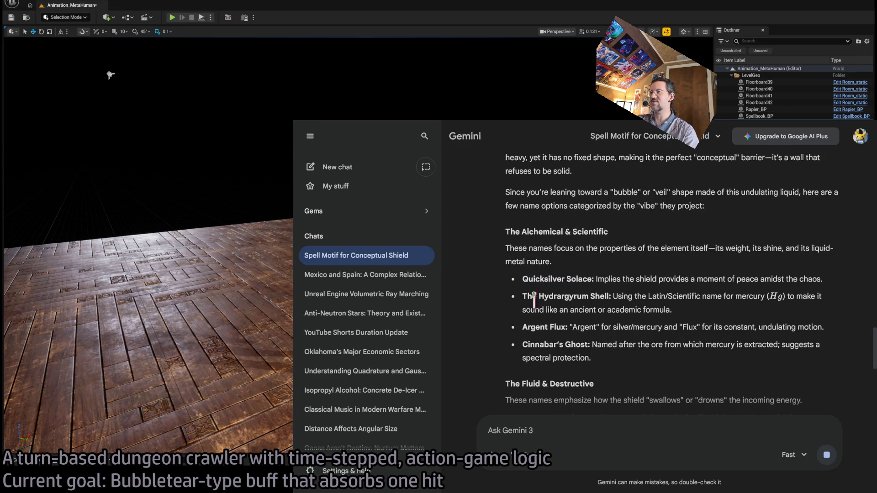
left_click_drag(524, 297, 609, 297)
left_click(551, 297)
left_click(544, 339)
mouse_move(522, 327)
left_mouse_down()
mouse_move(565, 327)
mouse_move(588, 344)
left_mouse_up()
left_click(538, 340)
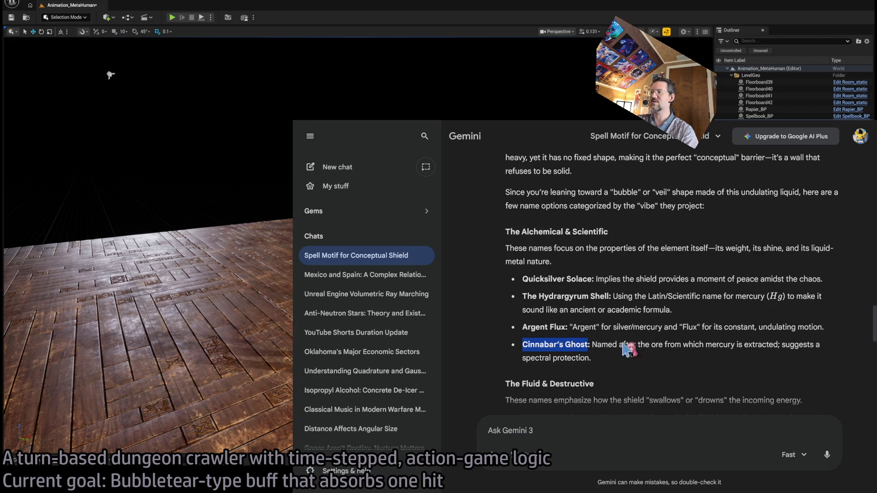
scroll(630, 350, "down", 2)
left_click(624, 329)
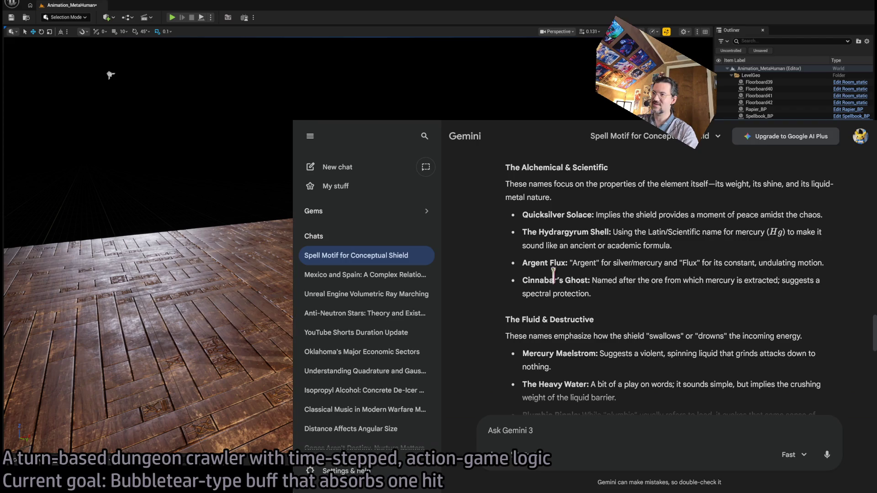
double_click(535, 280)
left_click_drag(536, 280, 566, 280)
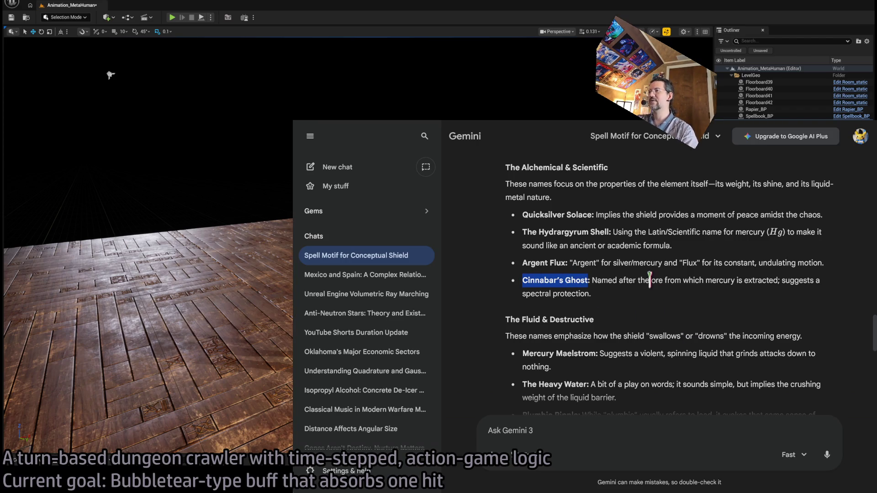
left_click(671, 285)
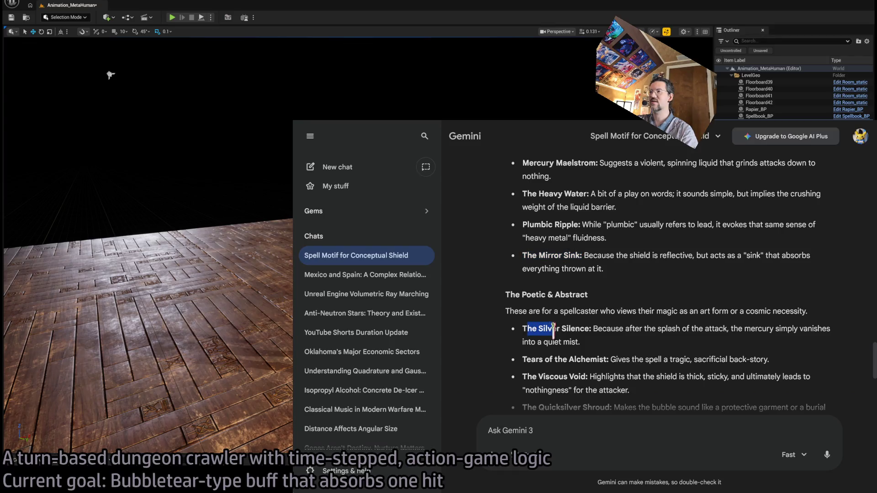
Step: Review Tears of the Alchemist, The Viscous Void and The Quicksilver Shroud, then hide the browser
left_click_drag(528, 383, 576, 384)
scroll(548, 320, "down", 2)
left_click_drag(522, 295, 608, 296)
left_click_drag(522, 313, 586, 312)
mouse_move(522, 343)
left_mouse_down()
mouse_move(534, 354)
mouse_move(585, 343)
mouse_move(620, 356)
mouse_move(681, 333)
mouse_move(698, 361)
mouse_move(699, 354)
left_mouse_up()
scroll(680, 333, "down", 2)
scroll(713, 313, "up", 5)
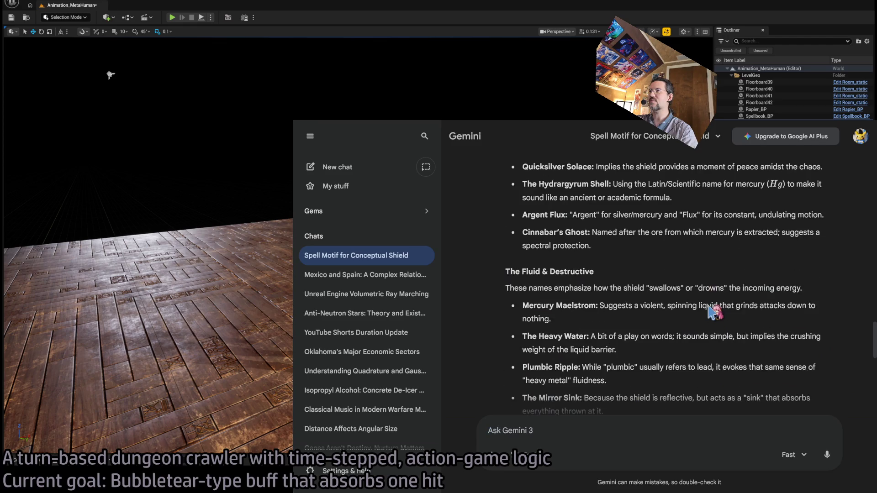
scroll(733, 304, "up", 5)
key("alt+Tab")
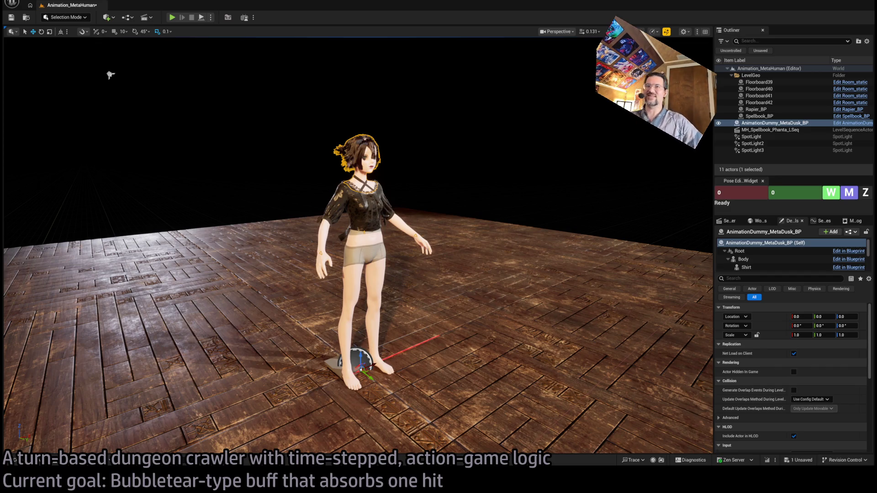
key("alt+Tab")
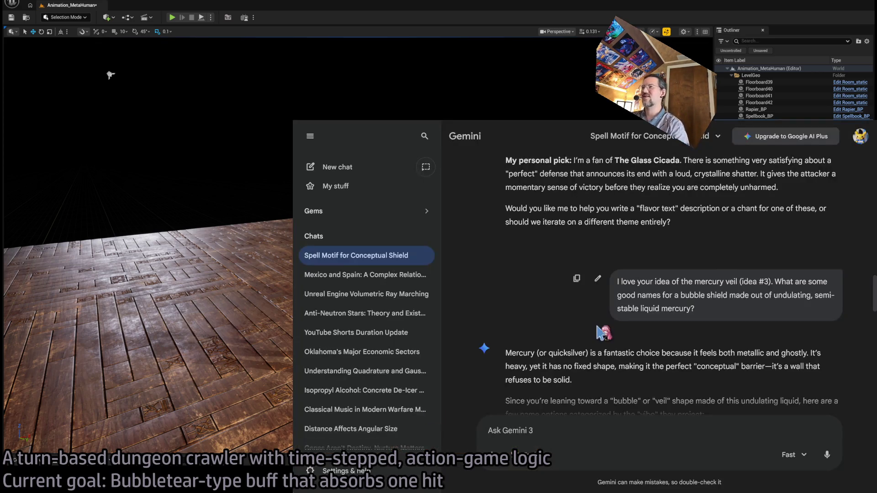
scroll(608, 315, "down", 10)
scroll(608, 316, "up", 15)
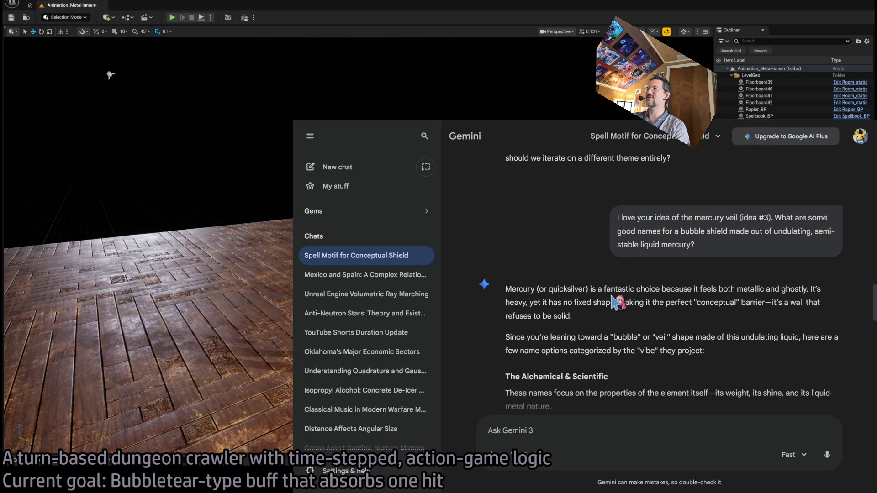
scroll(607, 302, "down", 15)
mouse_move(752, 385)
left_mouse_down()
mouse_move(754, 274)
mouse_move(728, 288)
mouse_move(613, 231)
mouse_move(613, 201)
left_mouse_up()
left_click(715, 218)
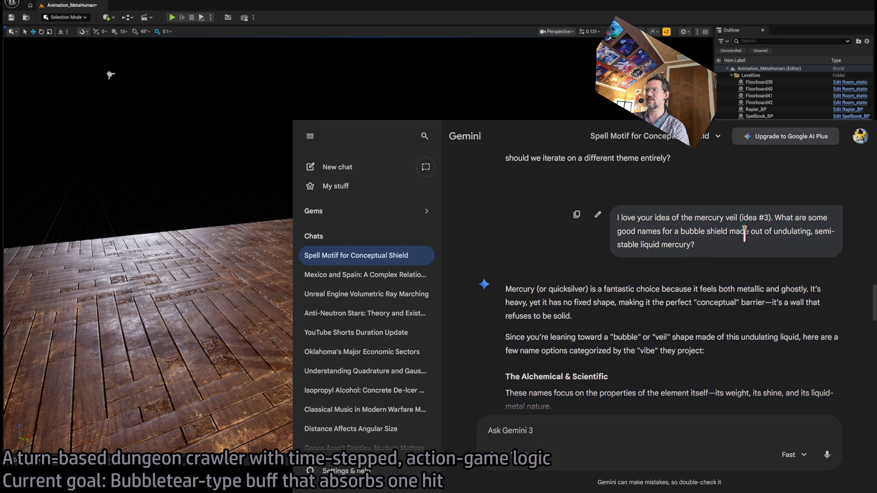
key("alt+Tab")
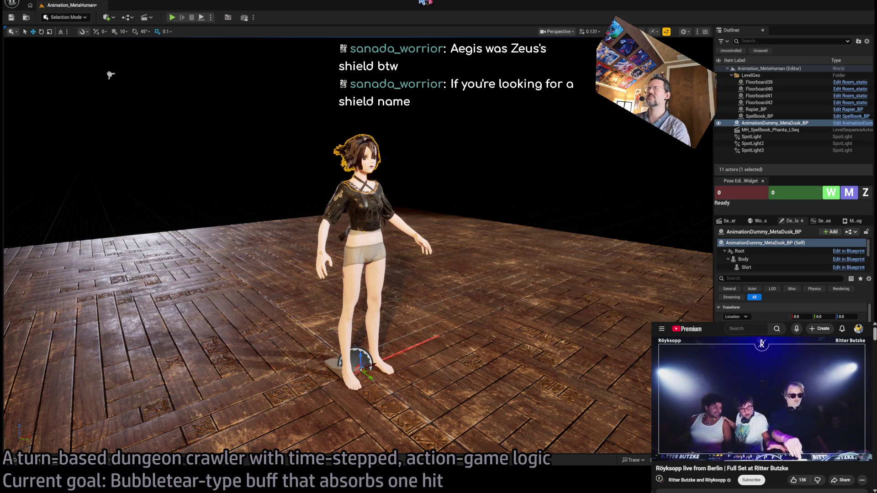
Step: Select the Floorboard42 floor piece, then deselect it, leaving the level unchanged
left_click(504, 226)
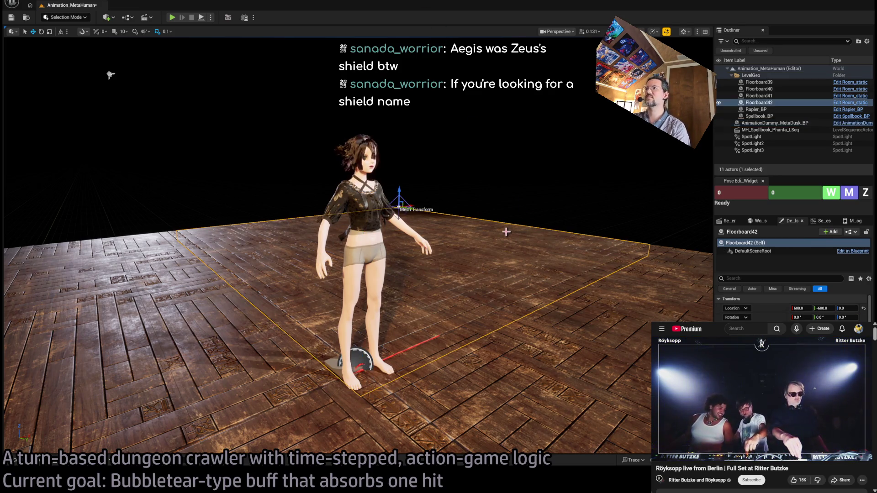
left_click(516, 175)
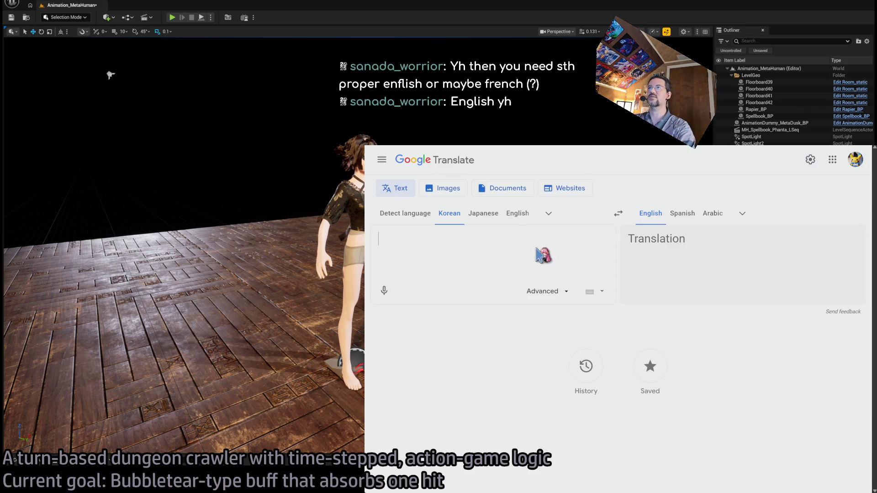
Step: Translate 'Mercury veil' from English to French as 'Voile de mercure' and hear it read aloud
left_click(518, 214)
left_click(742, 214)
scroll(558, 390, "down", 2)
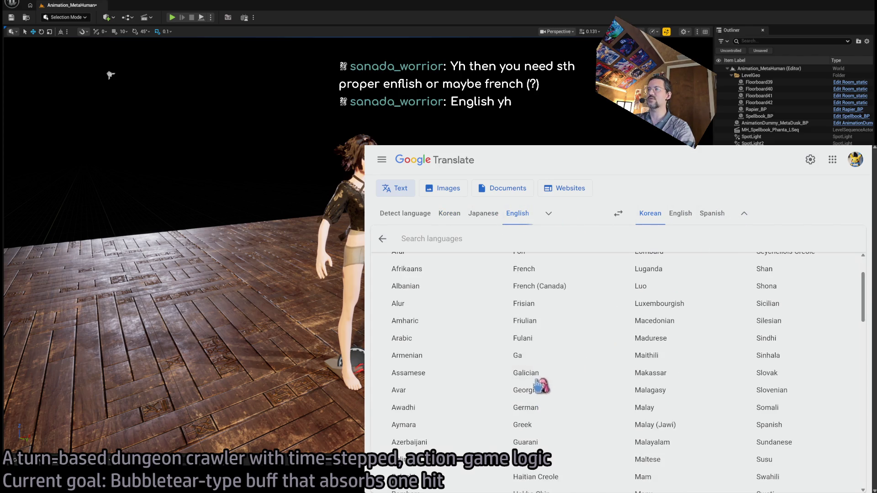
left_click(554, 272)
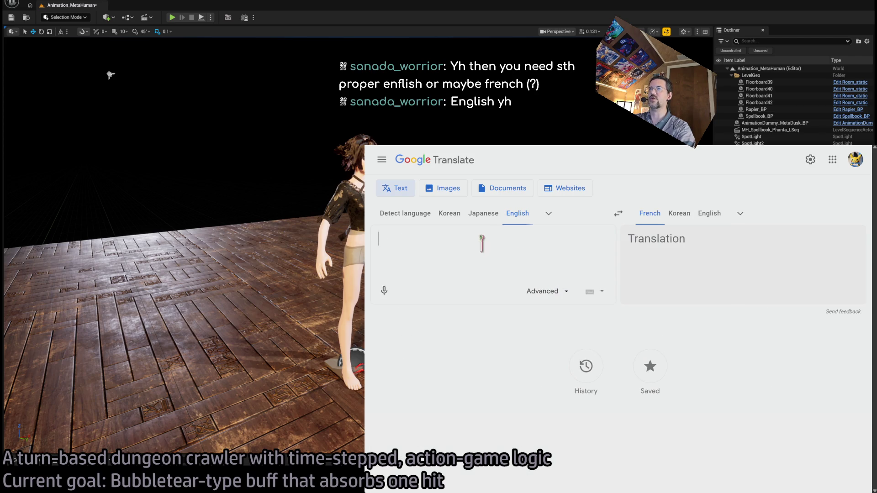
type("Mercury veil")
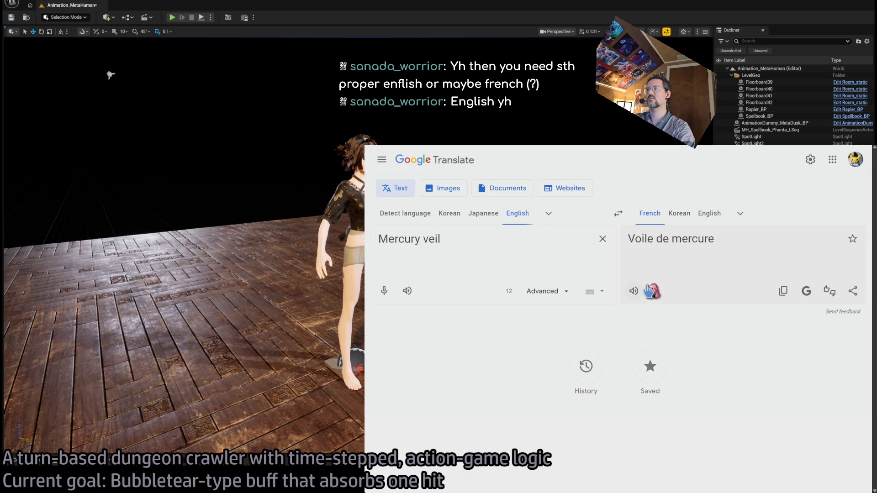
left_click(634, 291)
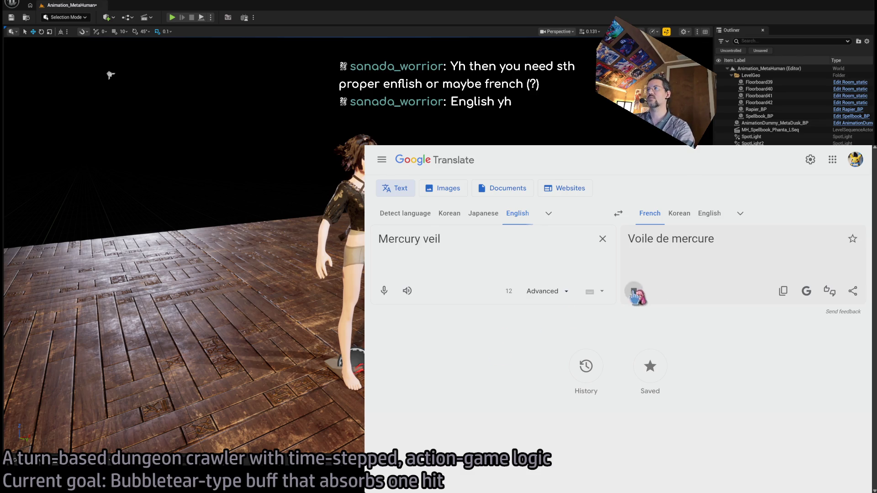
key("ctrl+Tab")
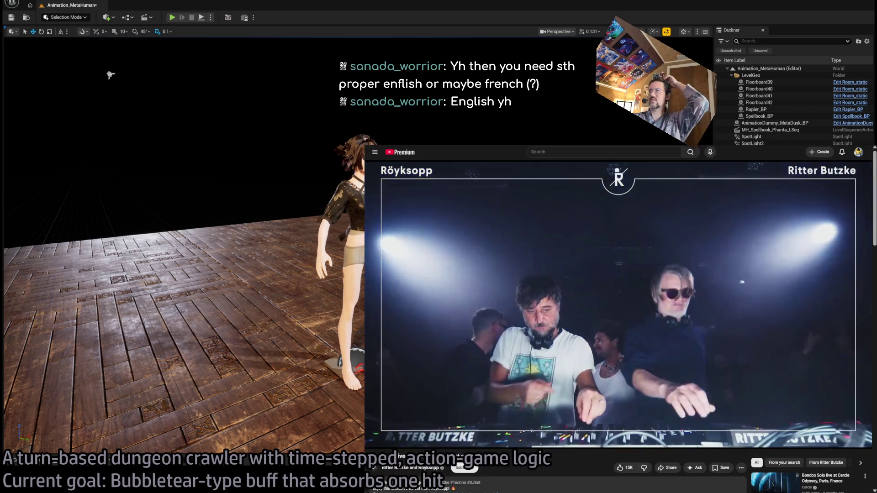
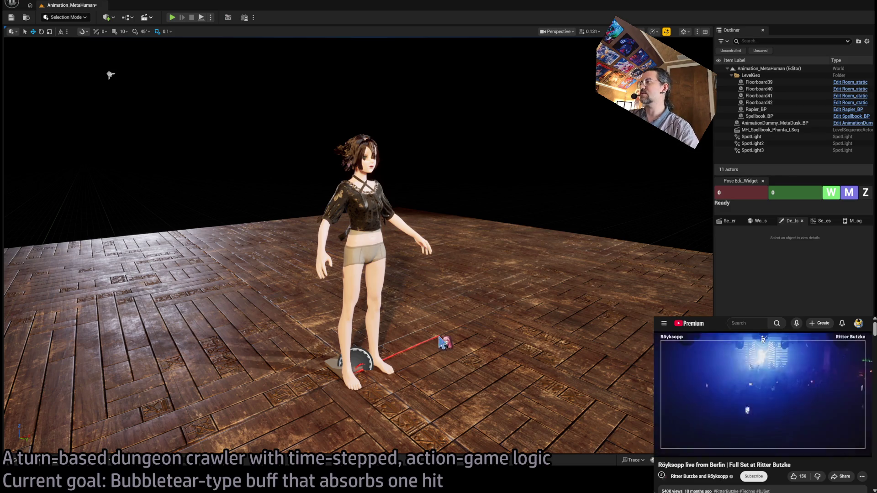
Step: Drop MH_Spellbook_veil_LSeq into the level, face the character and enter Animation Mode
left_click_drag(581, 364, 572, 353)
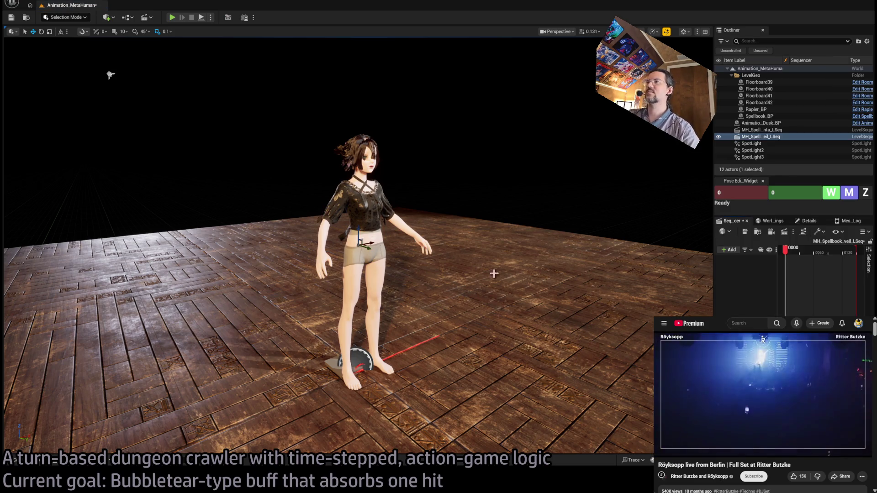
left_click_drag(494, 274, 524, 262)
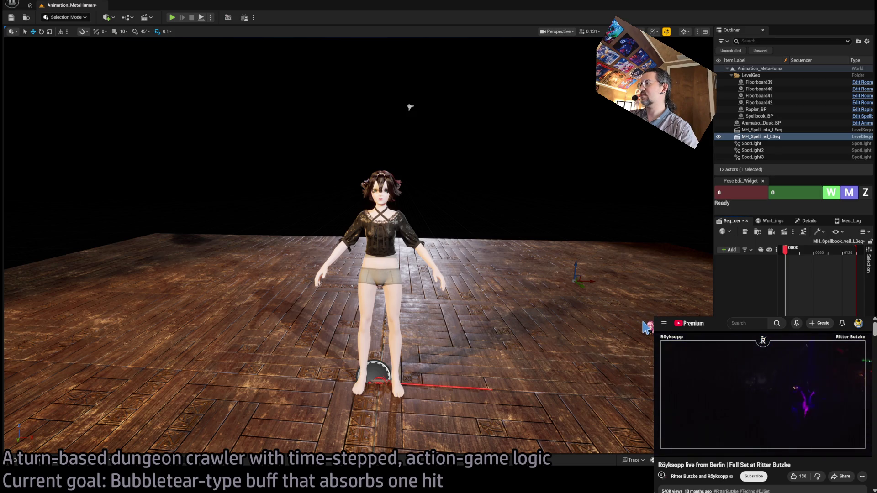
key("shift+2")
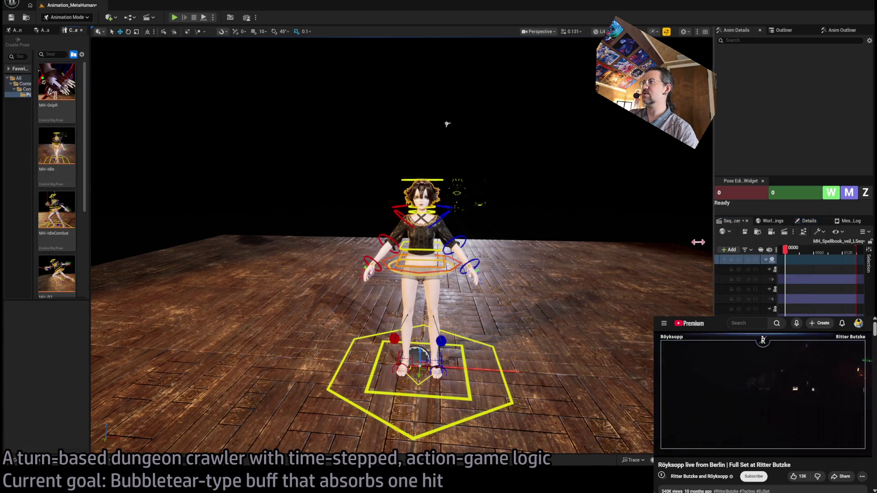
Step: Widen the panels, expand MetaHuman_ControlRig and select all of its controls
mouse_move(710, 241)
left_mouse_down()
mouse_move(479, 235)
mouse_move(496, 237)
left_mouse_up()
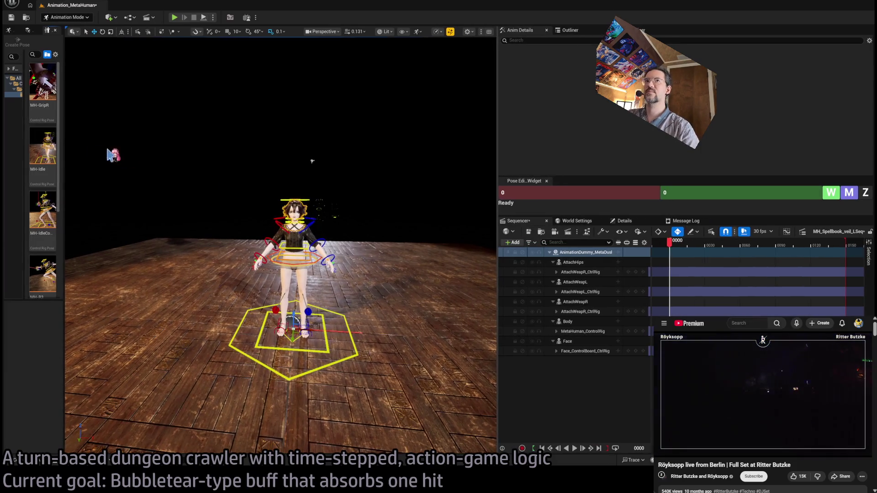
left_click(572, 332)
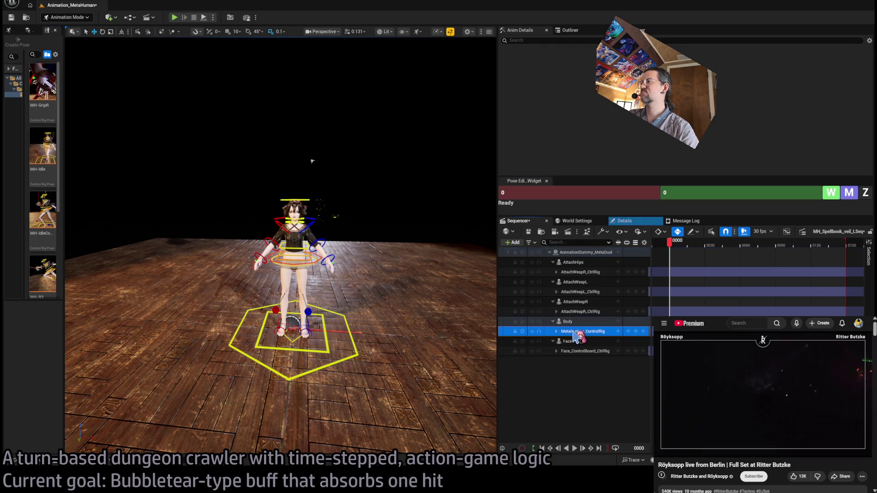
left_click(556, 331)
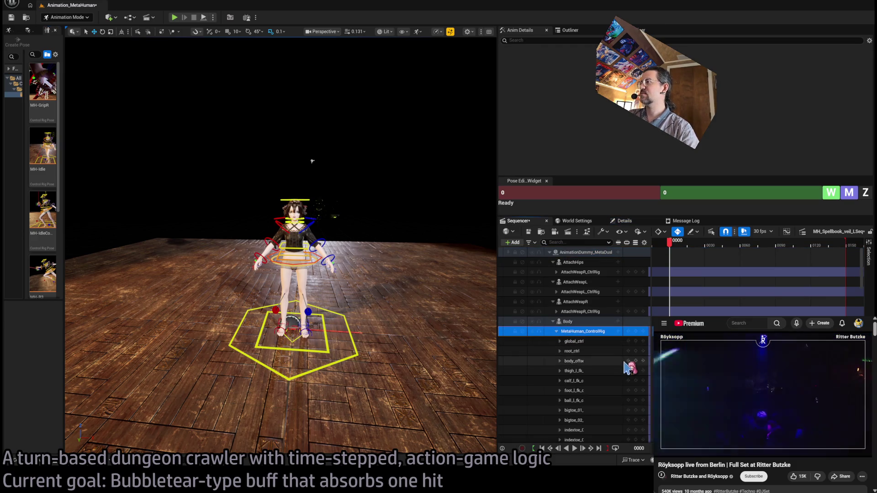
left_click(574, 342)
scroll(862, 274, "down", 10)
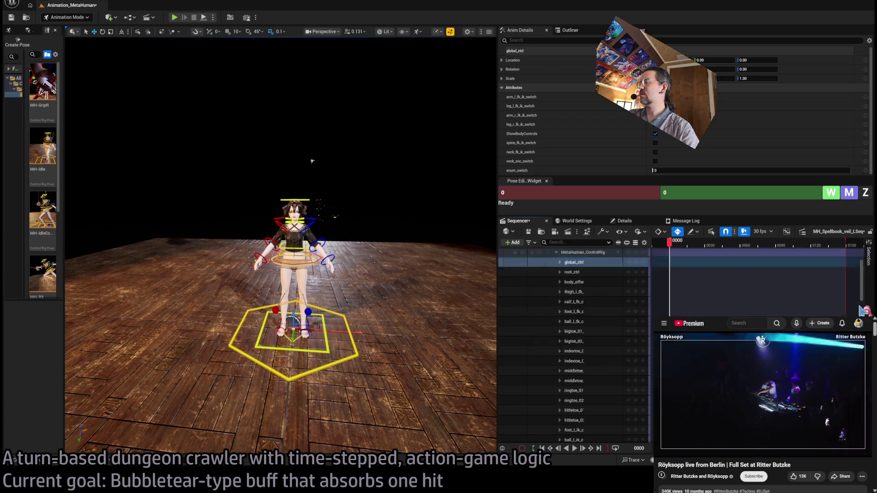
key("ctrl+a")
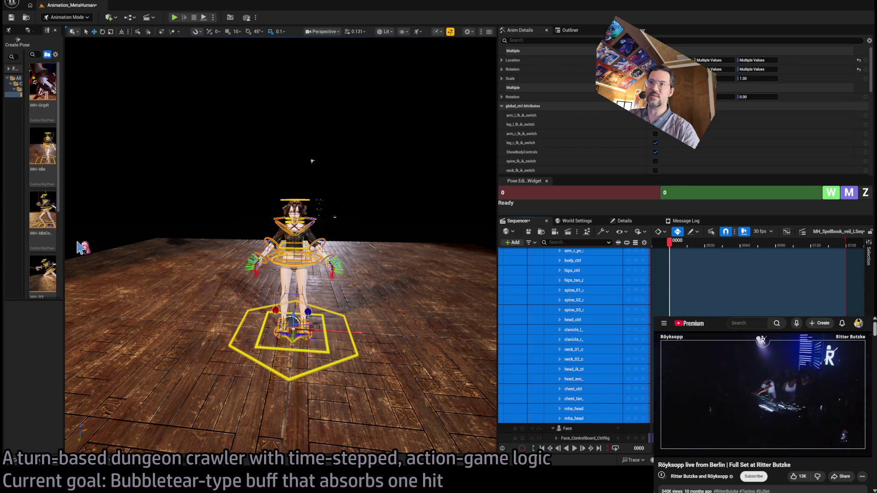
Step: Apply the MH-Idle pose and orbit around the character to review it
left_click(41, 144)
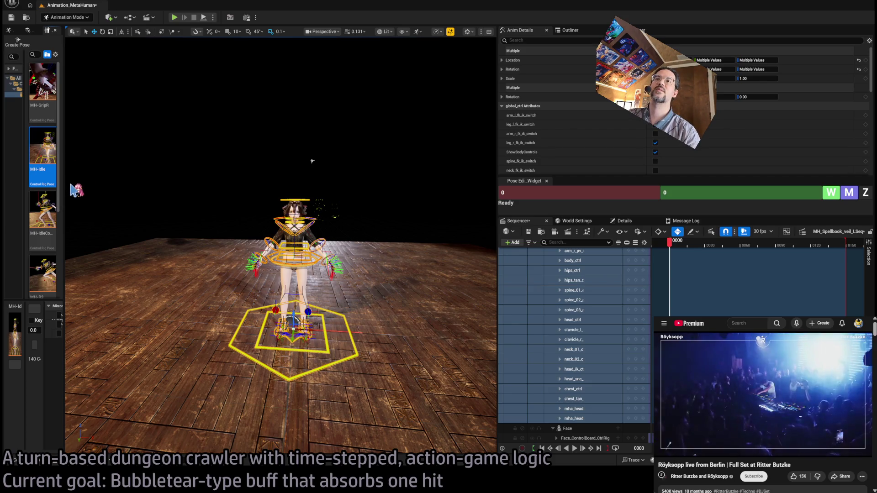
left_click_drag(77, 190, 228, 192)
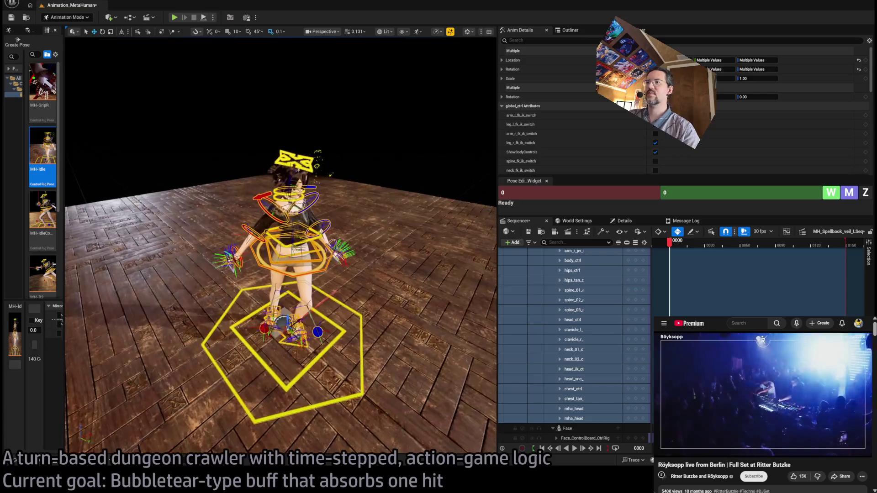
left_click_drag(427, 252, 457, 252)
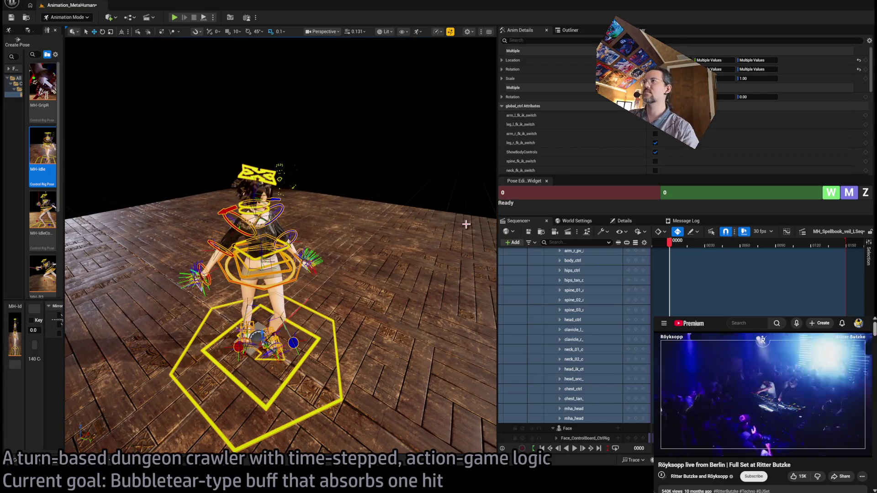
mouse_move(374, 239)
left_mouse_down()
mouse_move(374, 160)
mouse_move(347, 160)
left_mouse_up()
left_click_drag(470, 105, 470, 104)
Step: Review the Spellbook_BP properties, then return to Sequencer with a close front view
left_click(625, 221)
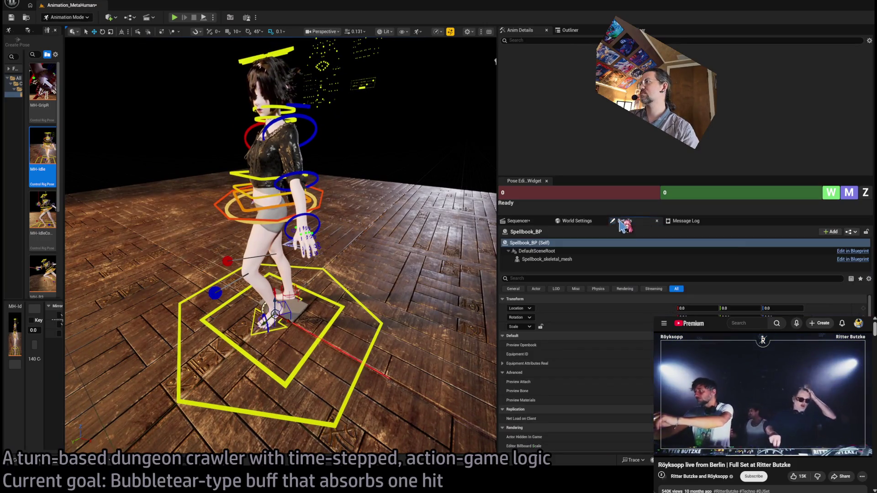
scroll(622, 367, "up", 3)
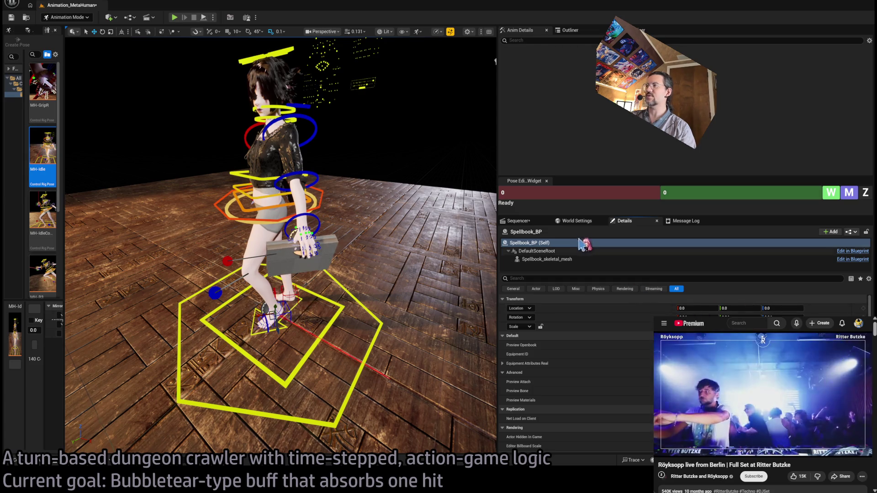
left_click(518, 221)
mouse_move(374, 239)
left_mouse_down()
mouse_move(319, 242)
mouse_move(374, 240)
left_mouse_up()
Step: Search for 'sok' and open Spellbook_CtrlRig in its editor
key("ctrl+p")
type("s")
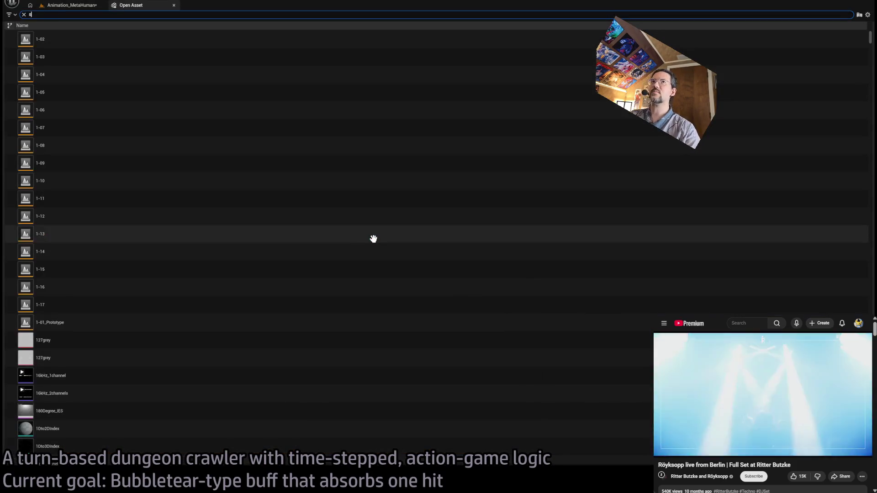
type("pellbook")
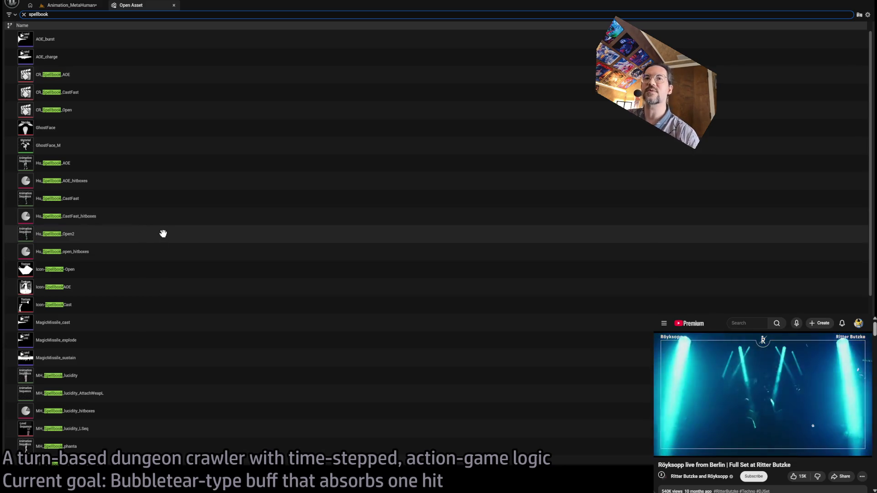
scroll(163, 234, "down", 5)
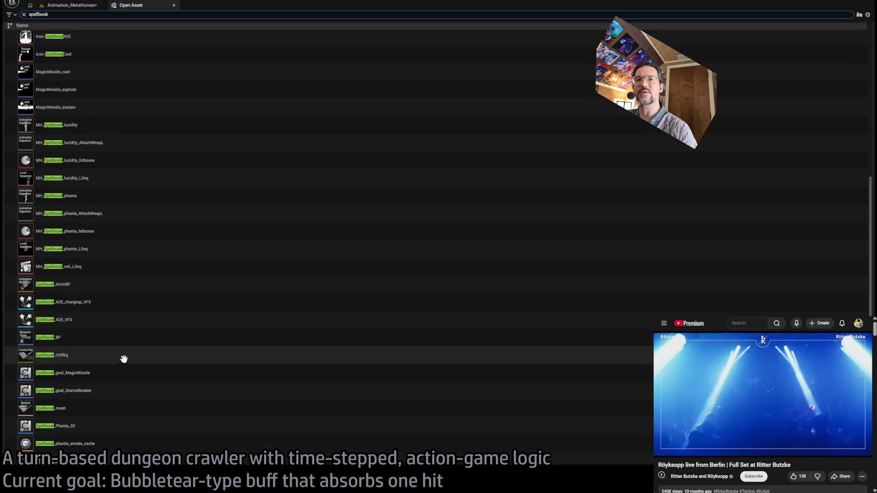
left_click(121, 360)
key("Return")
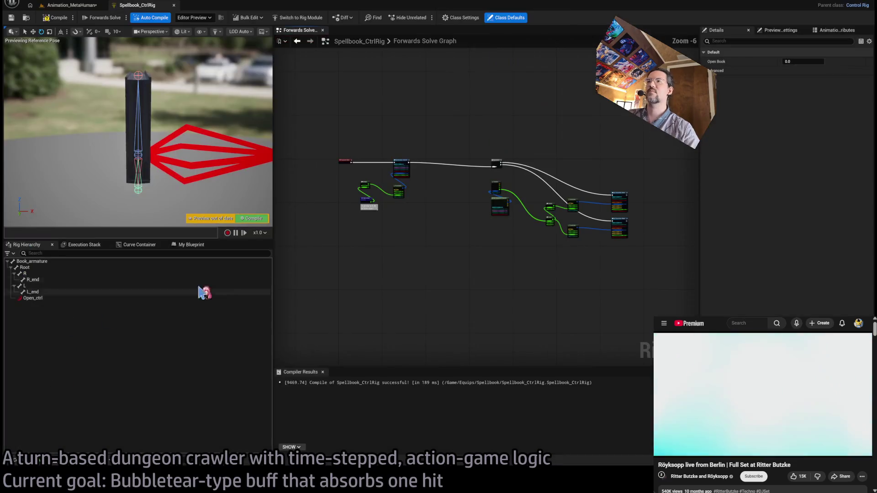
Step: Replace the Open_book link with a fixed Multiply B of 0.85, save, and return to the level
scroll(388, 228, "up", 3)
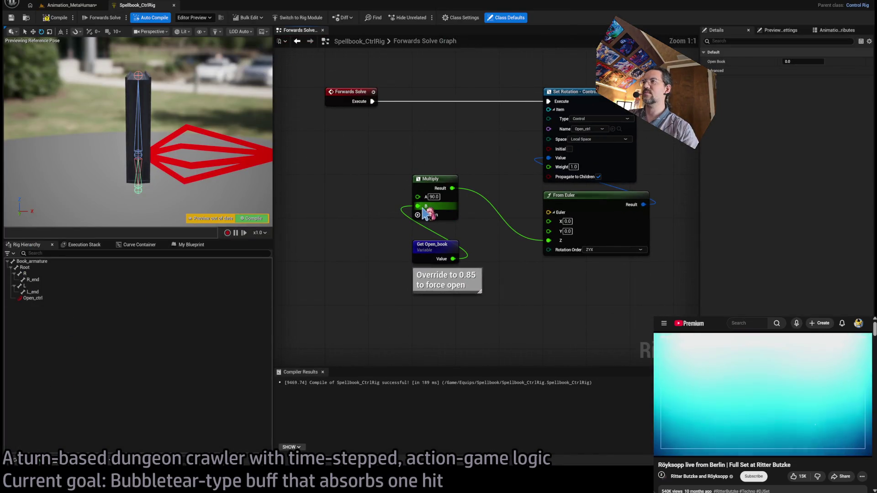
left_click(418, 206, "alt")
left_click(434, 206)
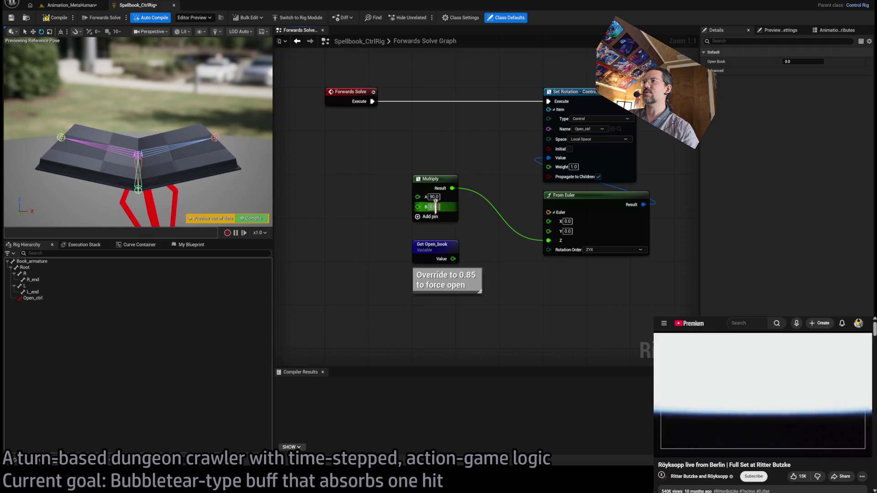
type("0.85")
key("Return")
key("ctrl+s")
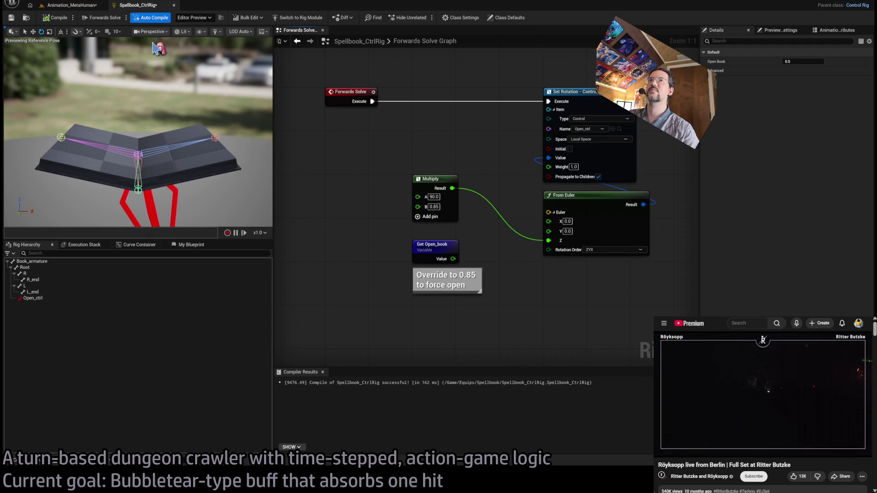
left_click(71, 5)
Step: Frame the hand on the book and re-expand the Body's MetaHuman_ControlRig control list
scroll(274, 148, "up", 5)
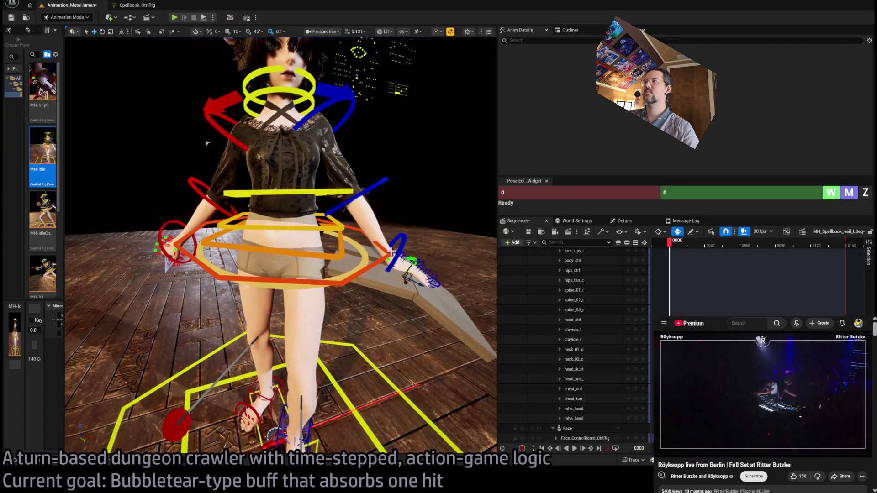
key("f")
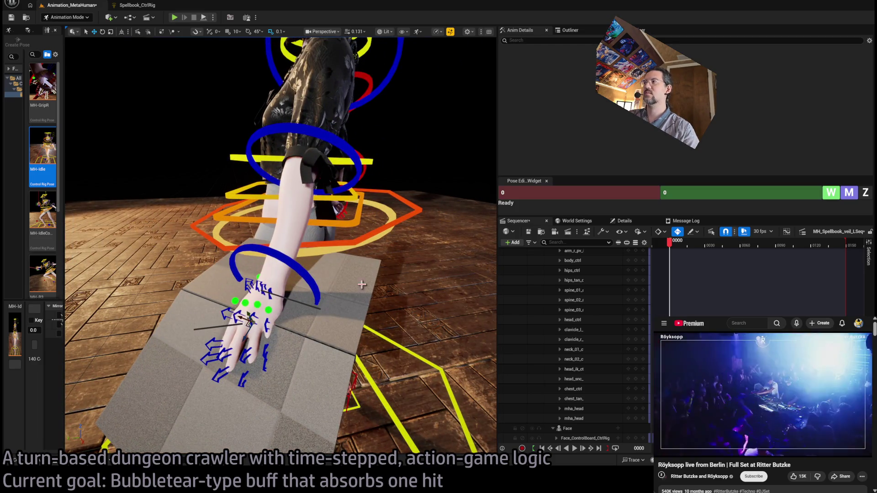
scroll(576, 342, "up", 3)
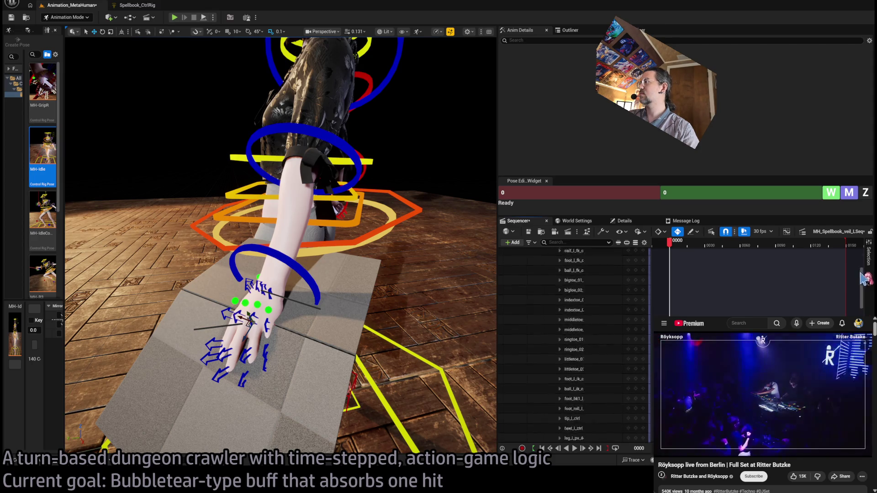
scroll(563, 339, "up", 5)
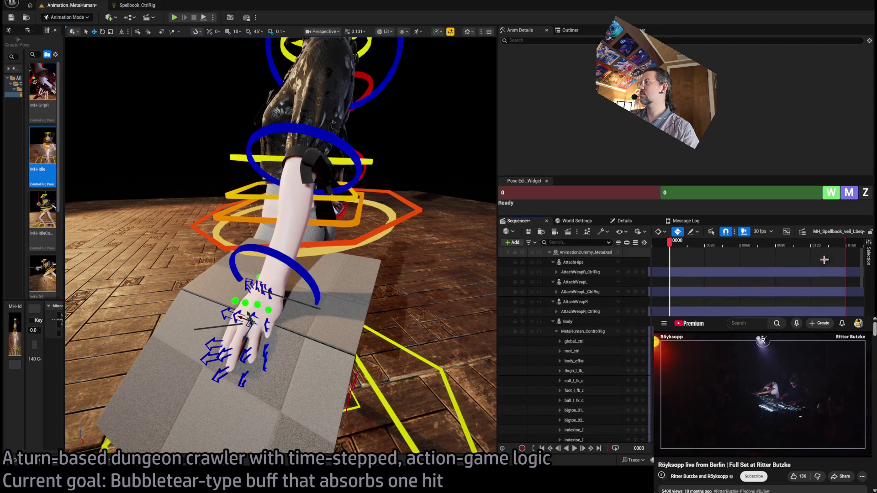
left_click(569, 322)
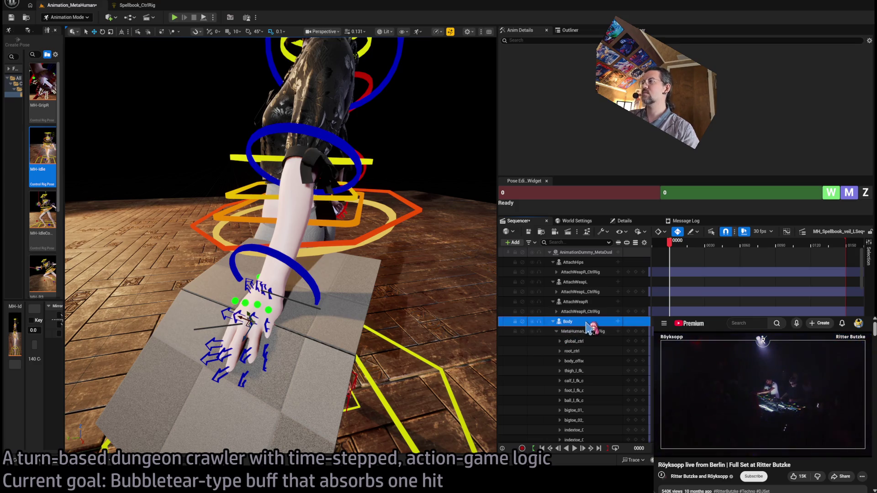
left_click(556, 331)
left_click(577, 331)
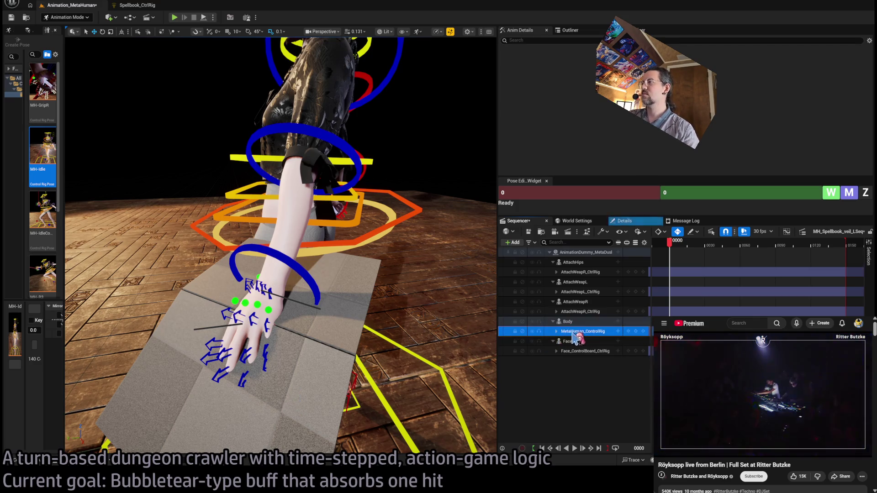
left_click(556, 332)
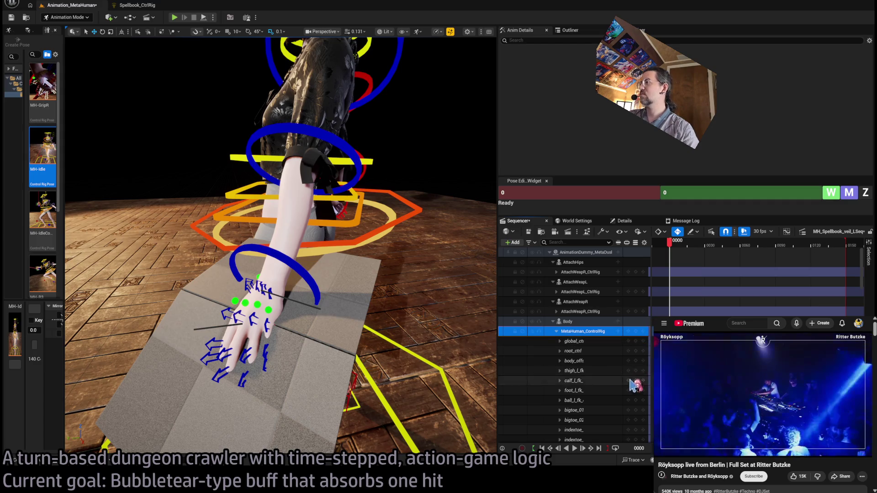
Step: Bend the left pinky about 29 degrees, reshape its base and rotate the thumb onto the book
left_click(266, 323)
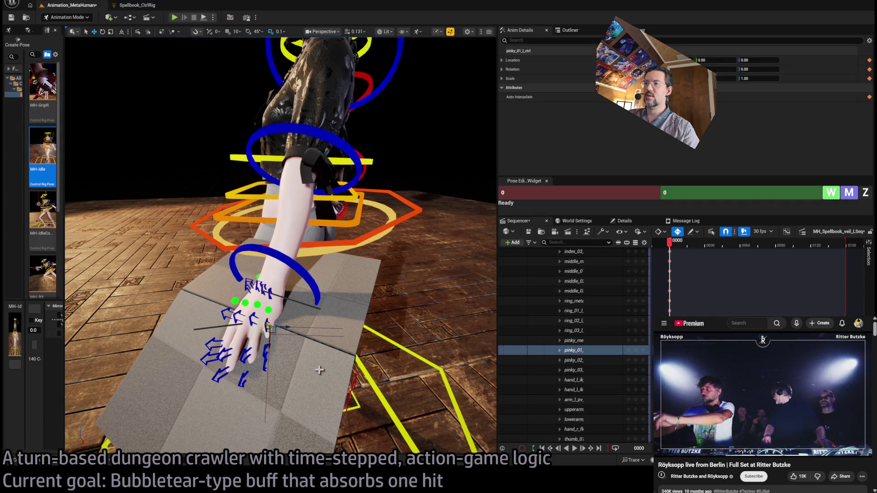
left_click_drag(265, 331, 265, 371)
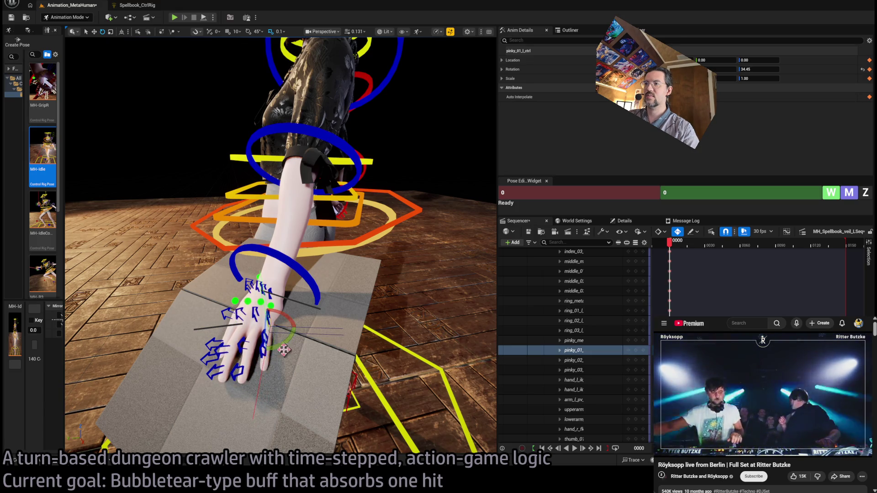
left_click(269, 291)
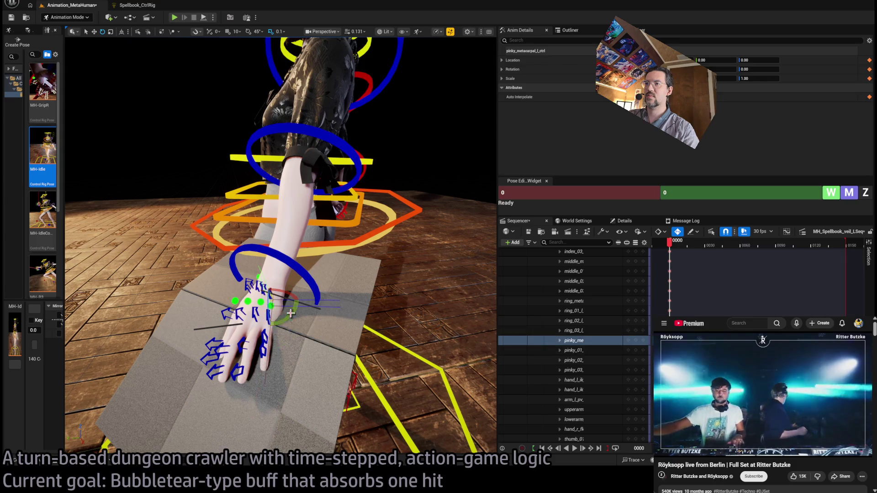
left_click_drag(298, 297, 301, 303)
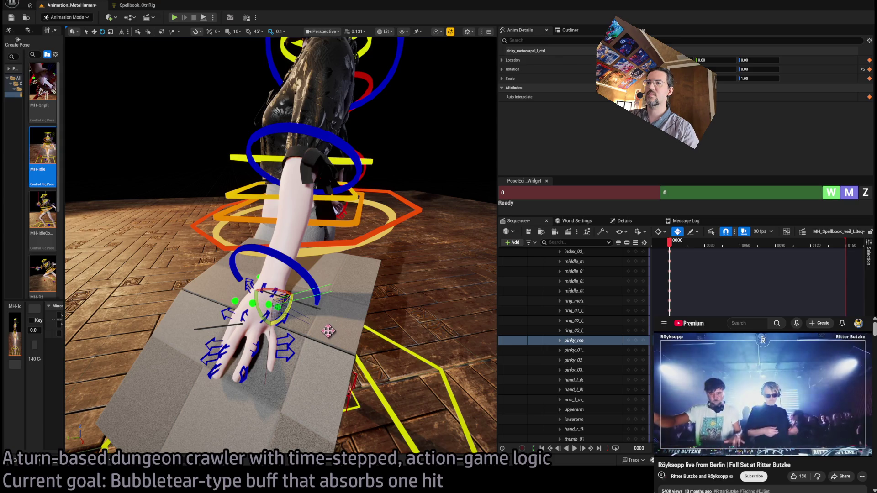
mouse_move(328, 330)
left_mouse_down()
mouse_move(375, 316)
mouse_move(174, 141)
mouse_move(212, 289)
left_mouse_up()
left_click(200, 282)
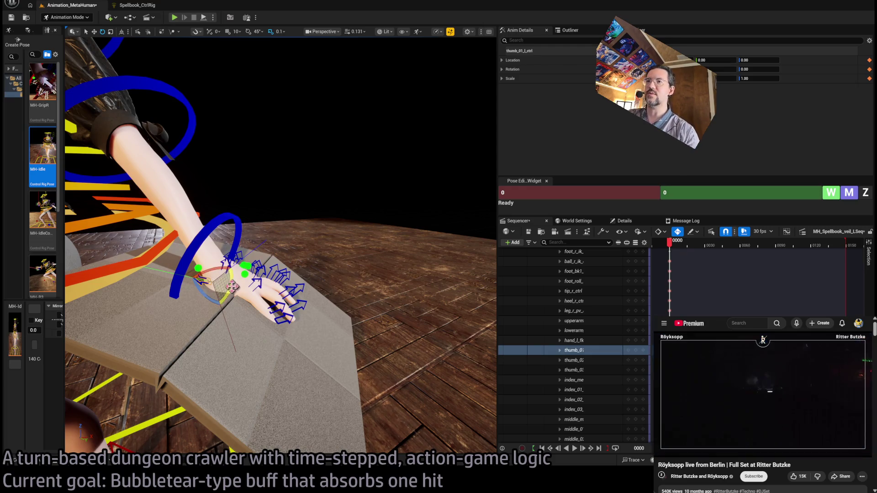
mouse_move(230, 280)
left_mouse_down()
mouse_move(230, 297)
mouse_move(216, 295)
mouse_move(267, 312)
mouse_move(274, 328)
mouse_move(336, 294)
mouse_move(284, 232)
left_mouse_up()
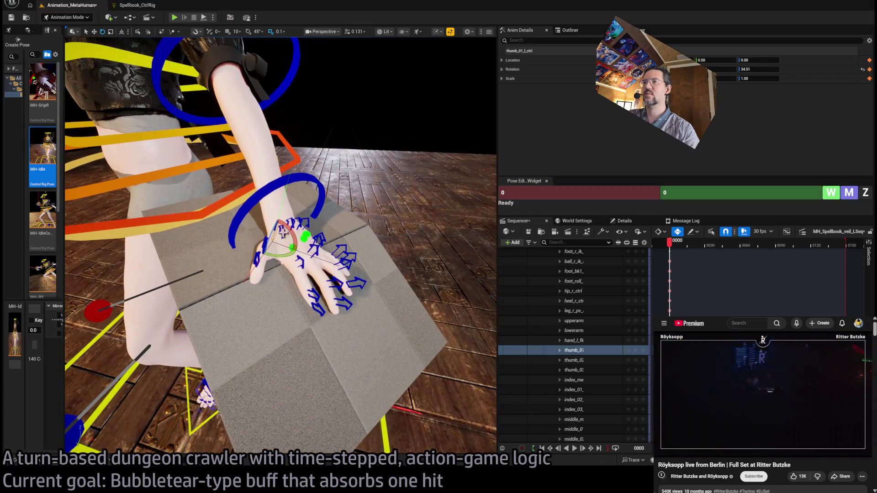
Step: Set the index finger base to 3.91 and the middle finger base to -0.99
left_click(293, 239)
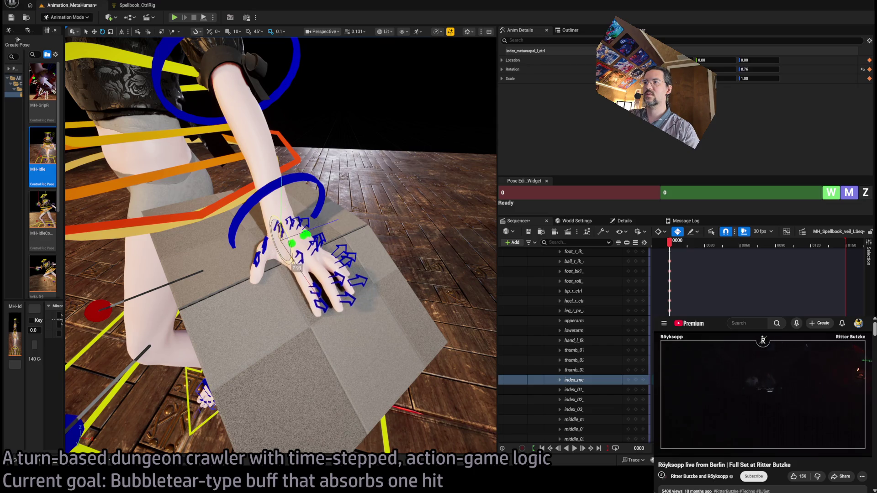
left_click_drag(294, 266, 295, 269)
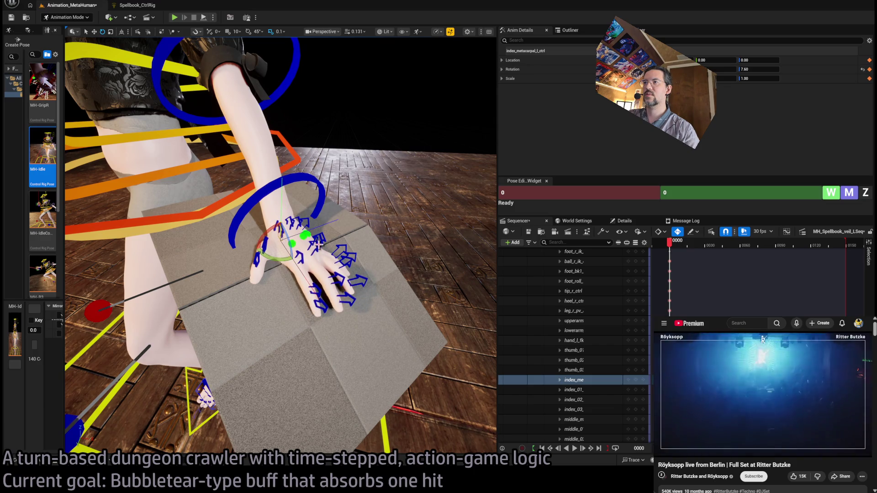
left_click(299, 257)
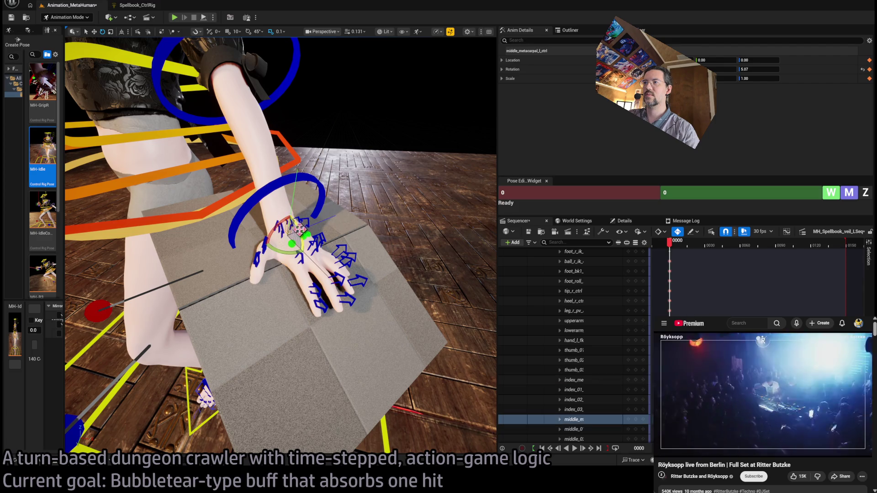
left_click_drag(300, 258, 301, 260)
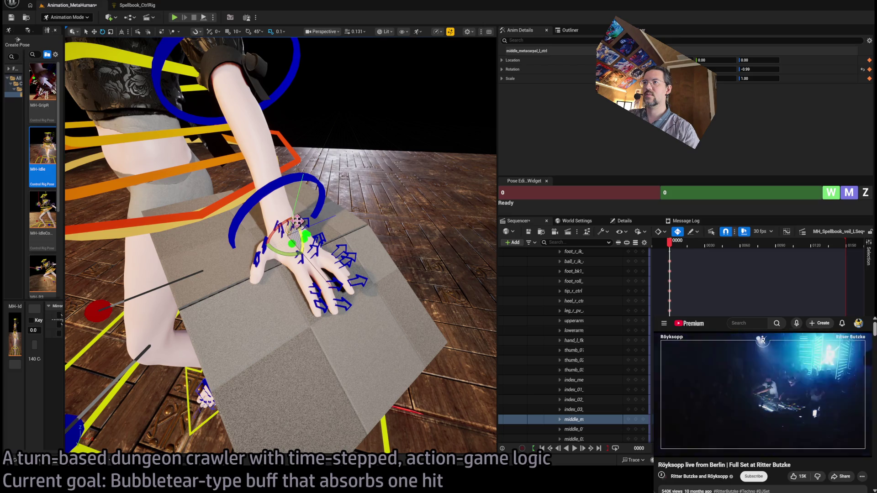
left_click(314, 257)
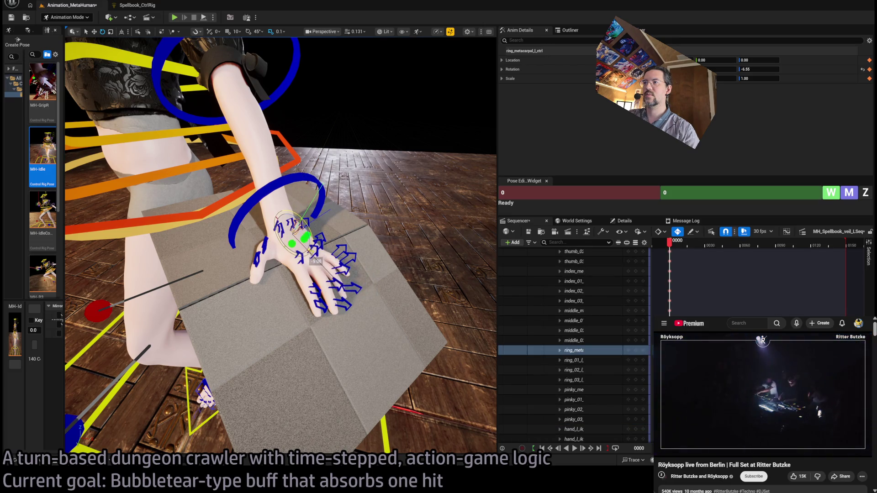
Step: Rotate hand_l_fk_ctrl with the book to about -29.50
mouse_move(314, 257)
left_mouse_down()
mouse_move(196, 71)
mouse_move(265, 156)
mouse_move(257, 135)
left_mouse_up()
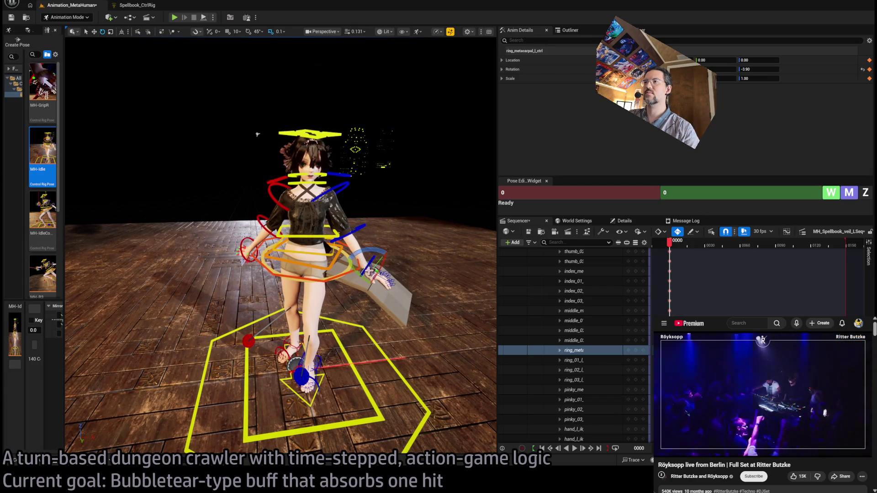
left_click(386, 272)
left_click_drag(376, 259, 378, 265)
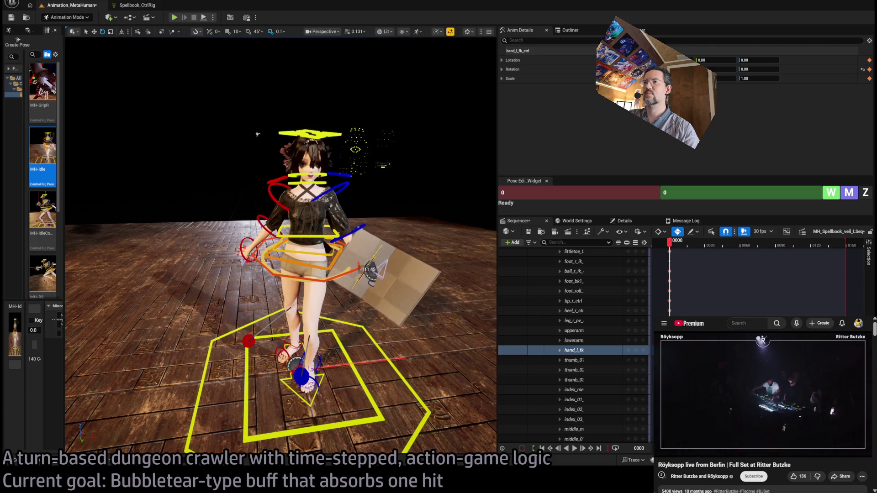
scroll(258, 135, "up", 5)
scroll(438, 90, "down", 5)
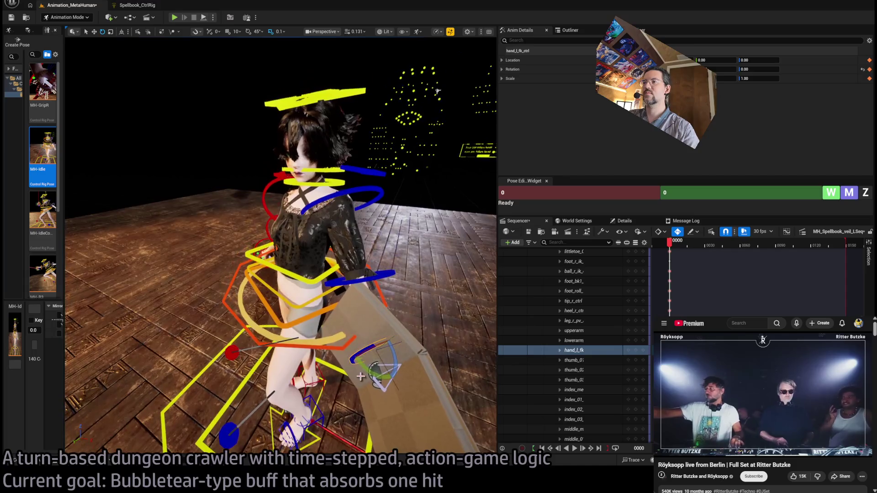
left_click_drag(370, 366, 392, 378)
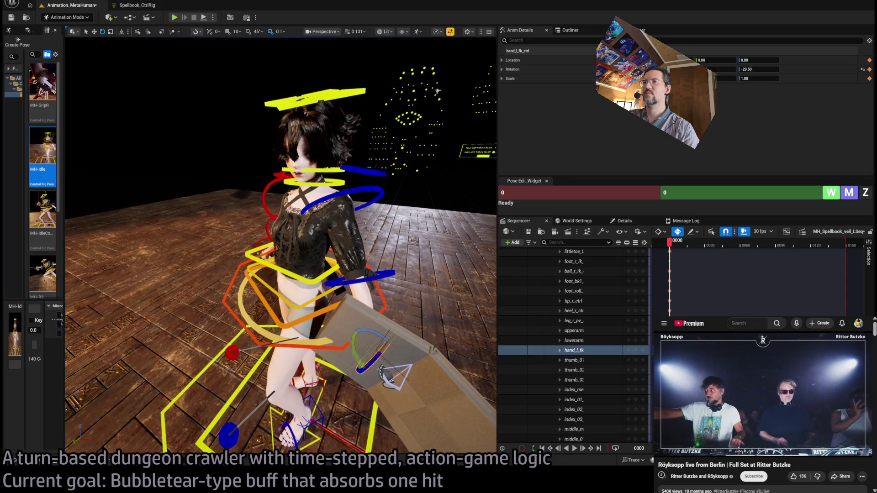
scroll(357, 352, "up", 3)
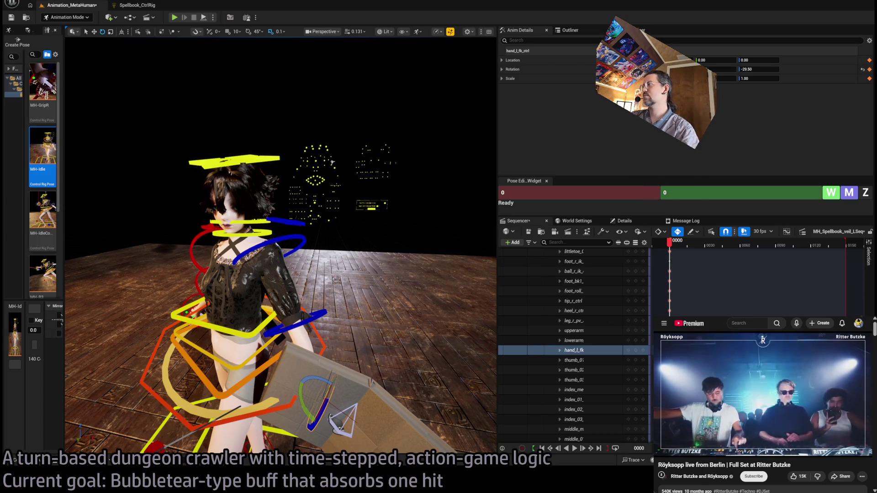
scroll(634, 337, "up", 10)
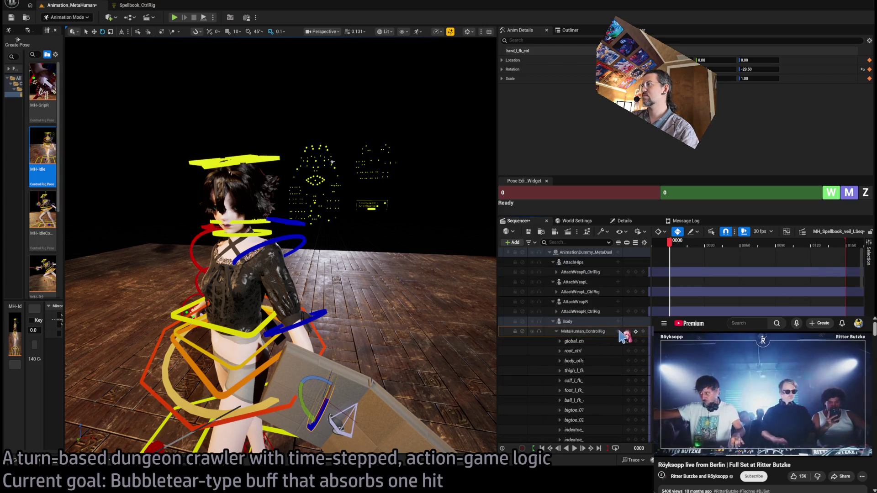
Step: Scrub the playhead to frame 14 and key the current control rig pose
mouse_move(327, 316)
left_mouse_down()
mouse_move(375, 306)
mouse_move(338, 312)
left_mouse_up()
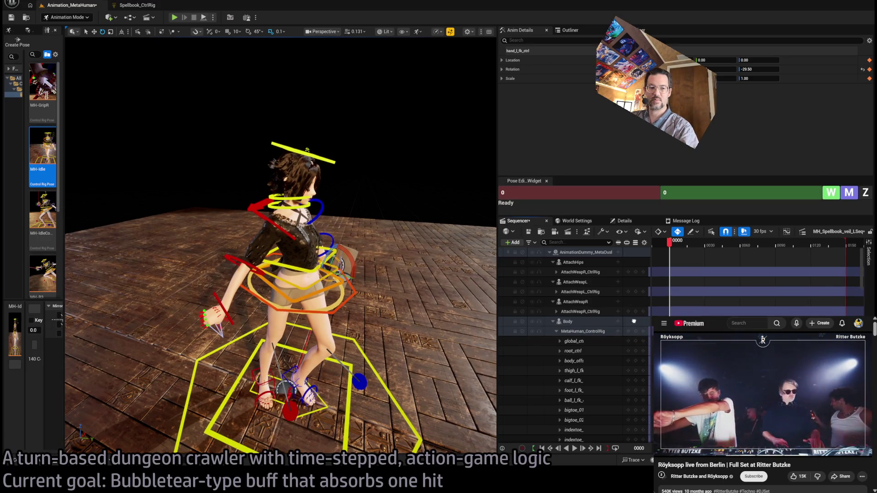
scroll(617, 334, "down", 3)
left_click_drag(429, 333, 425, 314)
left_click_drag(670, 242, 684, 247)
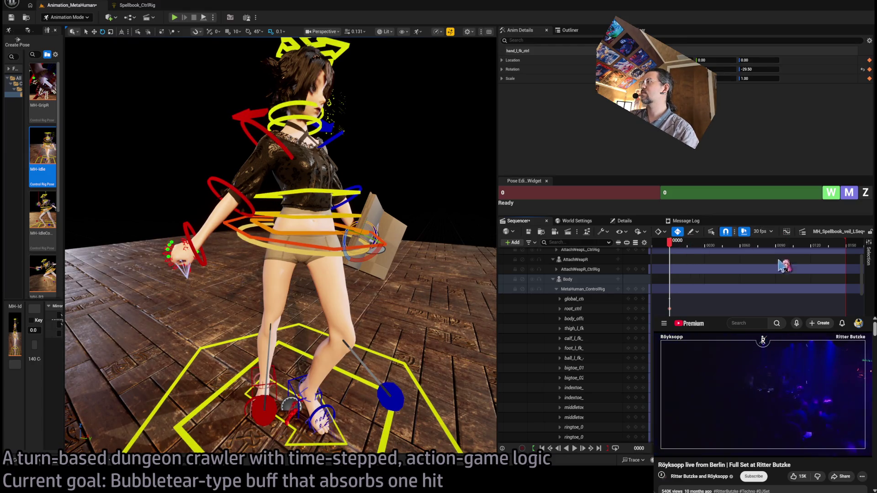
left_click_drag(670, 242, 686, 247)
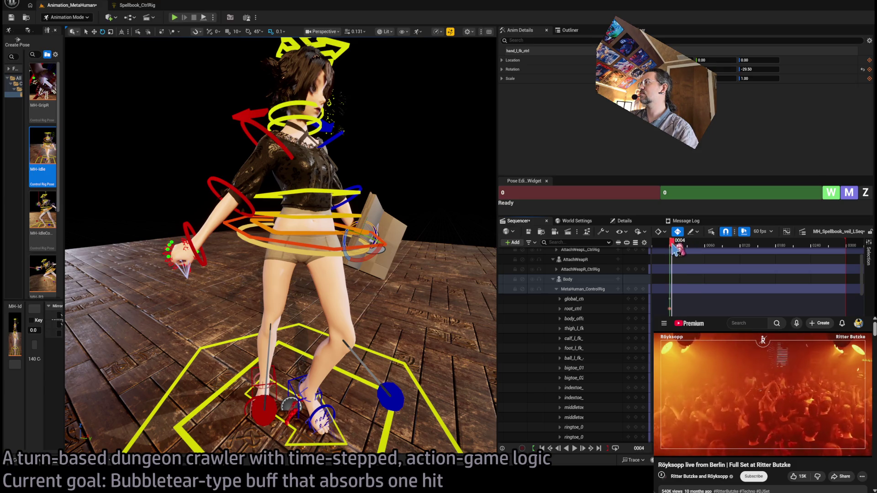
left_click_drag(675, 250, 686, 250)
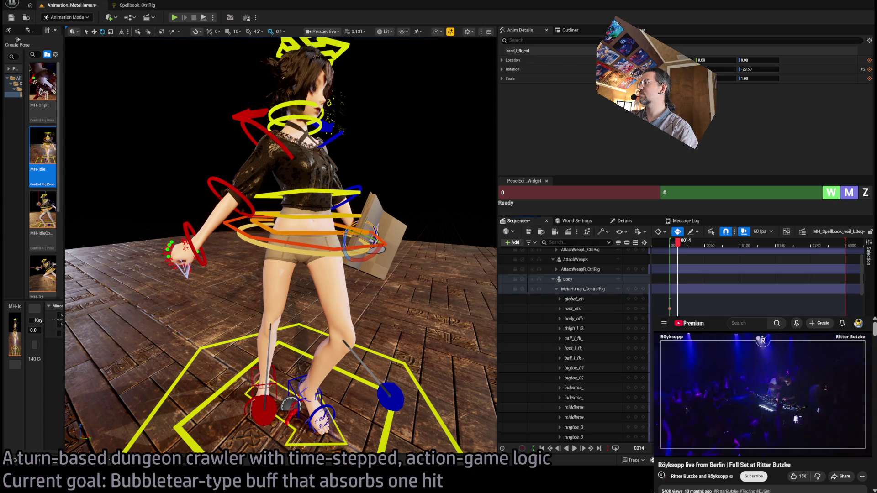
scroll(754, 274, "up", 2)
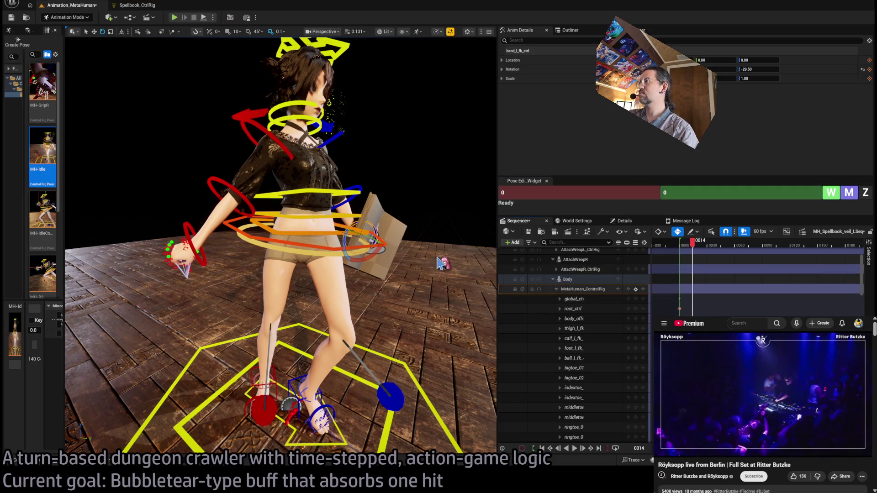
key("s")
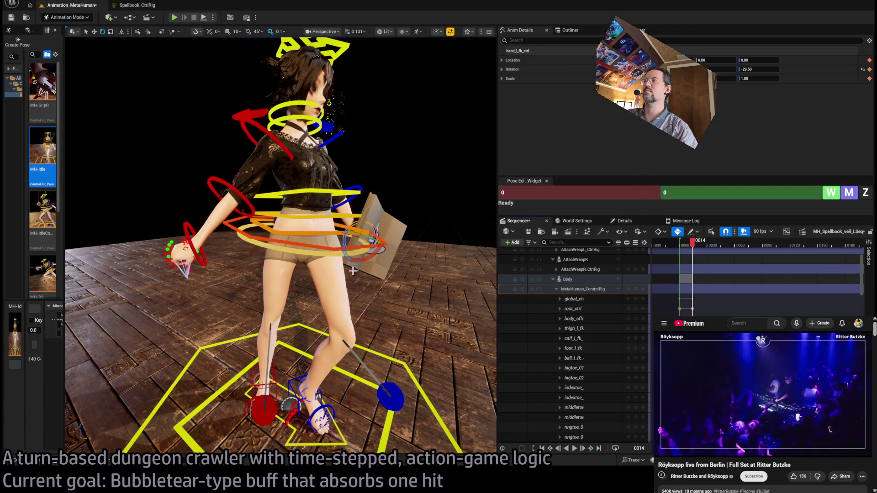
scroll(353, 271, "up", 5)
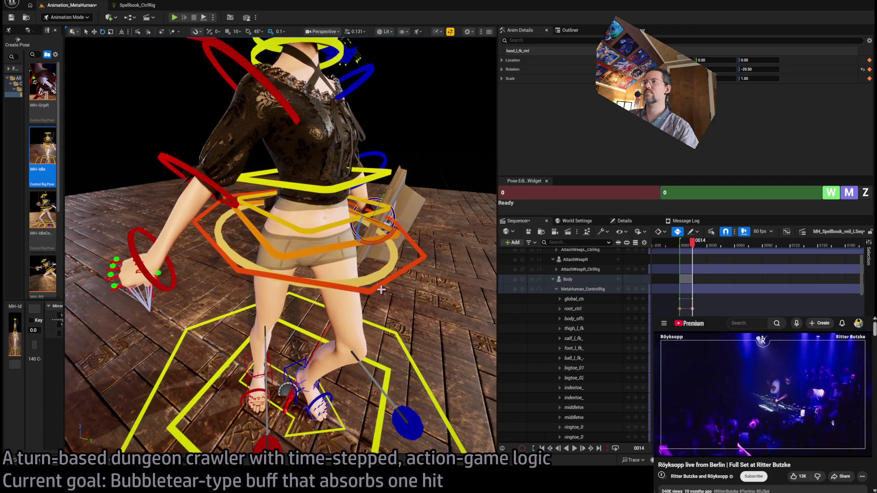
Step: Select body_ctrl and zero it at frame 15 in the Pose widget
left_click(381, 289)
left_click(724, 193)
type("15")
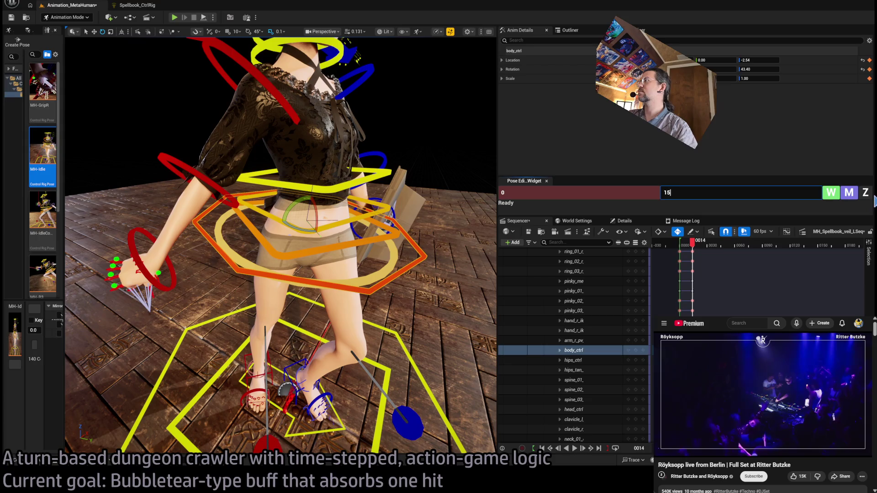
left_click(832, 194)
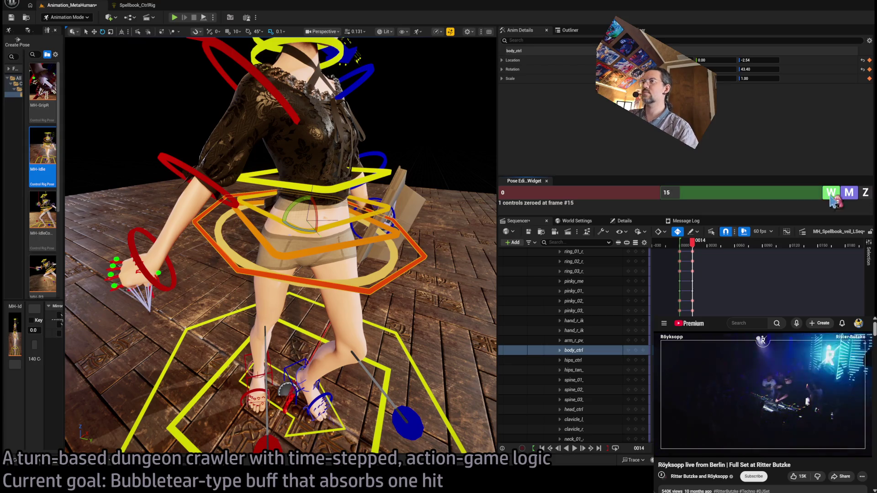
left_click(866, 194)
scroll(281, 246, "down", 5)
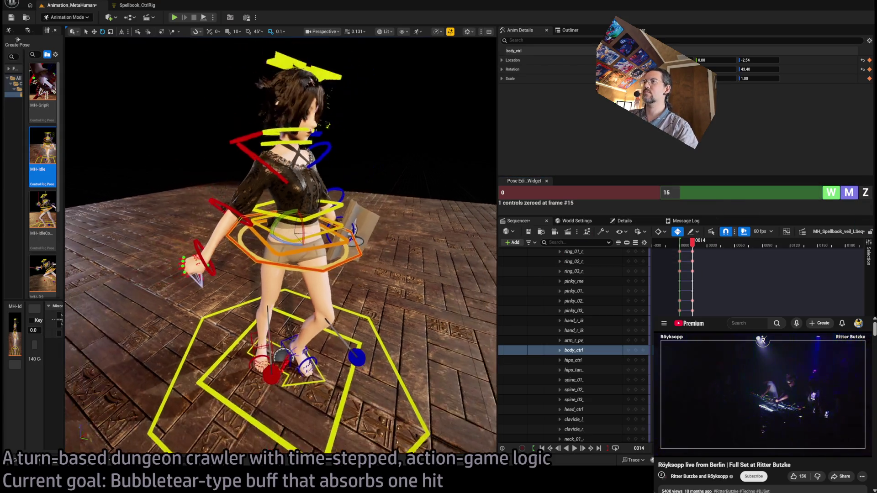
scroll(429, 246, "up", 4)
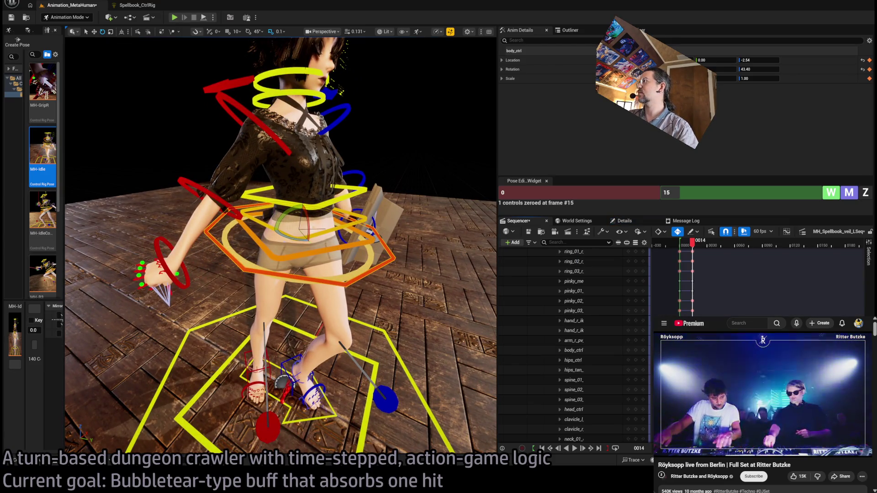
scroll(567, 411, "up", 10)
Step: Collapse the control rig tracks, reselect body_ctrl and reset it to its zero pose
left_click(556, 331)
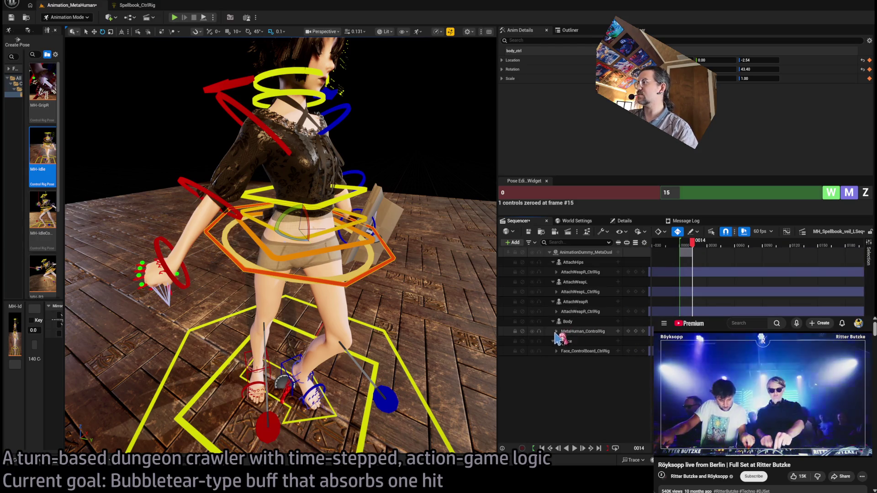
left_click(567, 322)
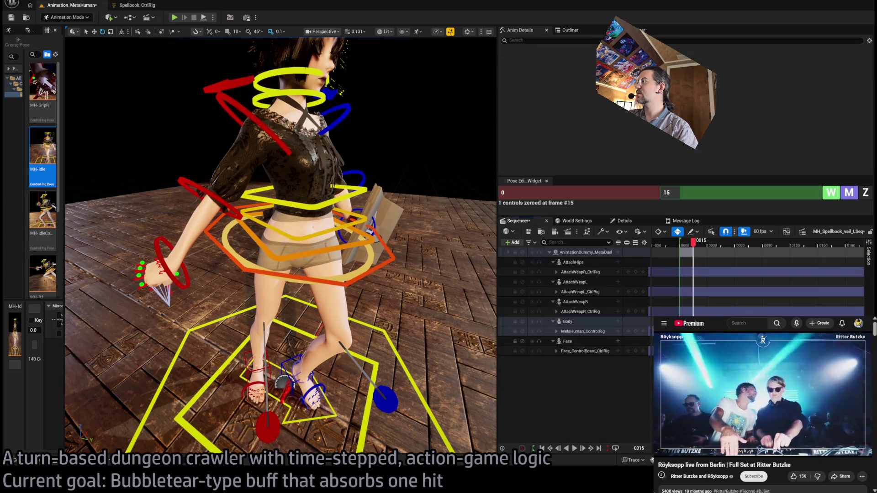
left_click(865, 194)
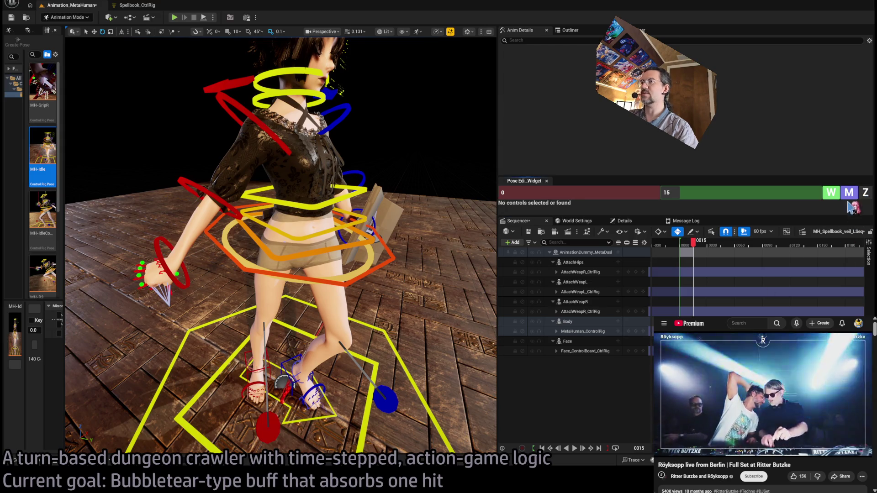
left_click(352, 280)
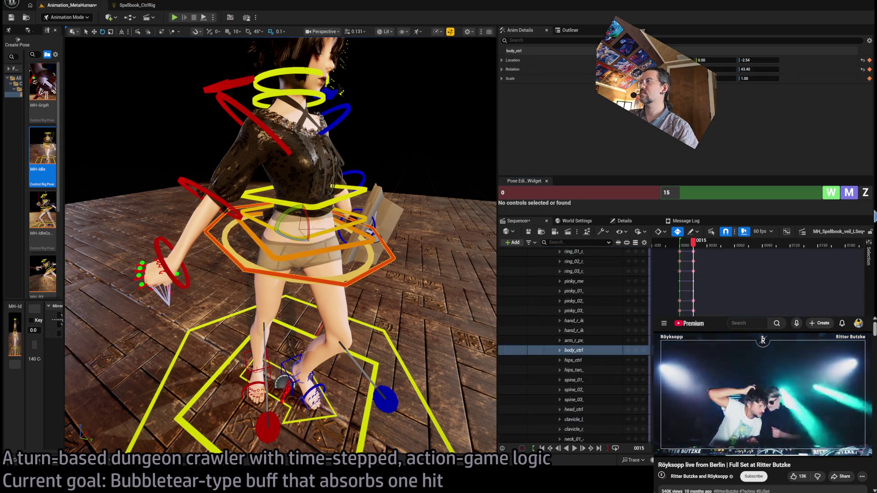
left_click(865, 193)
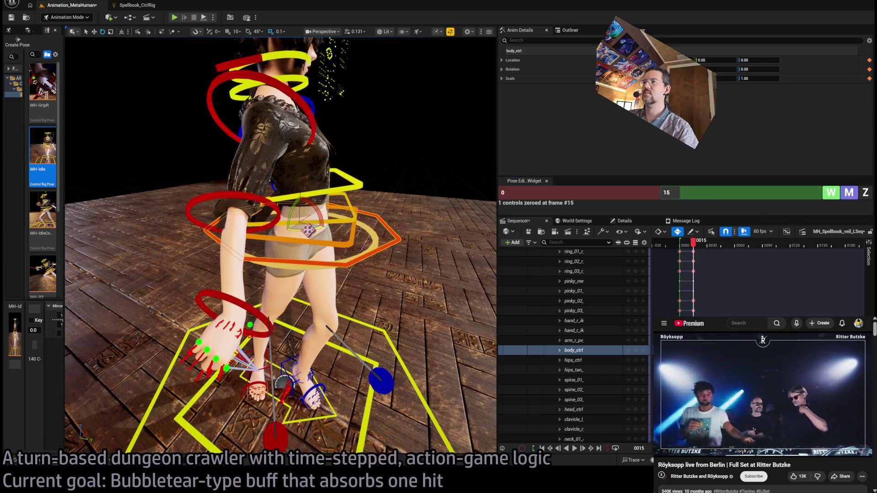
Step: Rotate the body around by about 65 degrees and frame the feet
left_click_drag(307, 230, 338, 267)
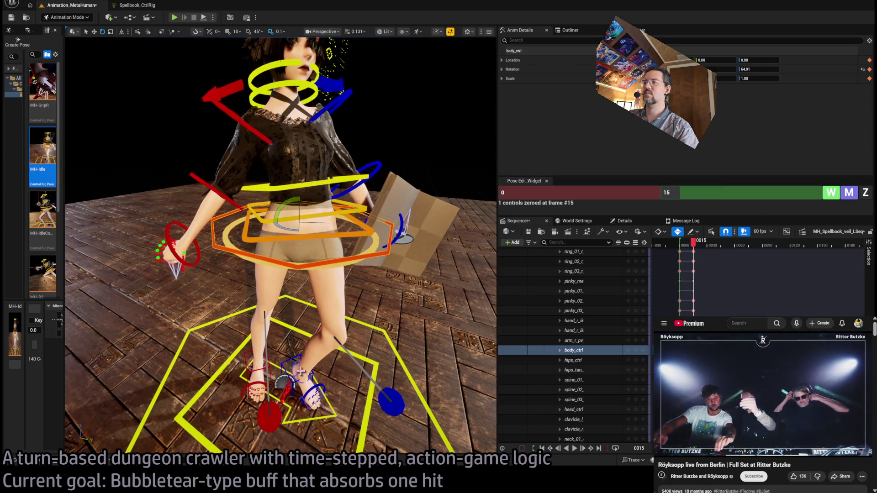
left_click(292, 364)
key("f")
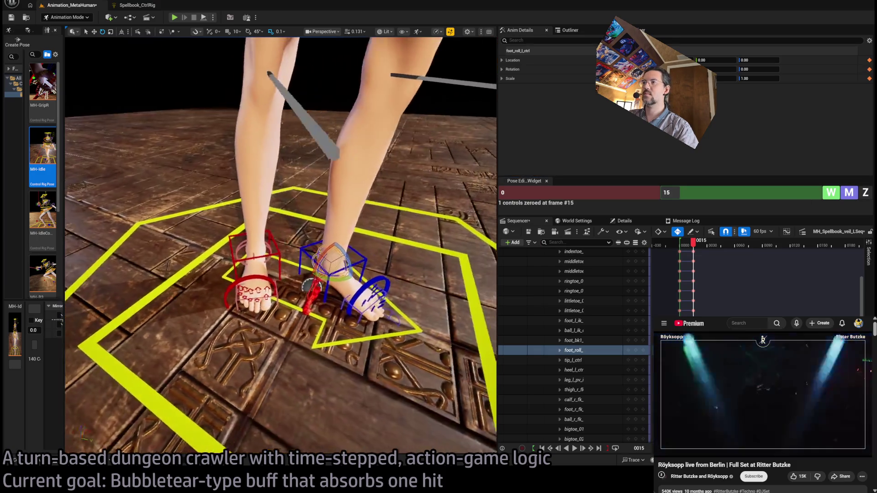
Step: Move foot_r_ik_ctrl back and sideways, then reselect body_ctrl and view the hips from behind
left_click(241, 256)
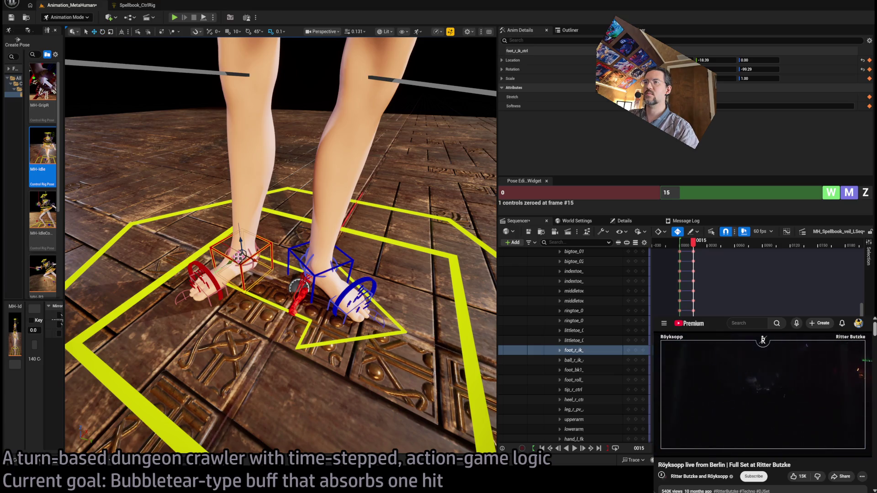
mouse_move(241, 256)
left_mouse_down()
mouse_move(295, 286)
mouse_move(284, 273)
mouse_move(305, 239)
mouse_move(282, 274)
mouse_move(294, 286)
left_mouse_up()
scroll(90, 121, "down", 5)
scroll(107, 127, "down", 2)
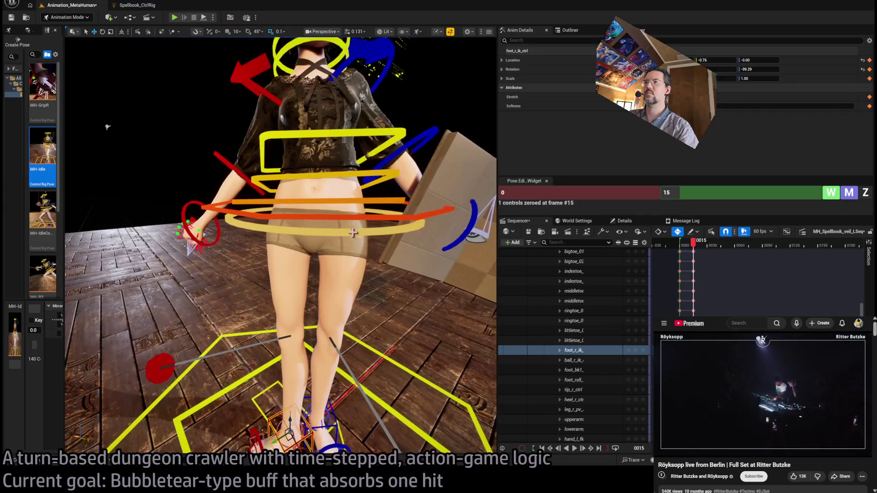
left_click(320, 214)
mouse_move(320, 215)
left_mouse_down()
mouse_move(349, 228)
mouse_move(320, 228)
mouse_move(283, 185)
left_mouse_up()
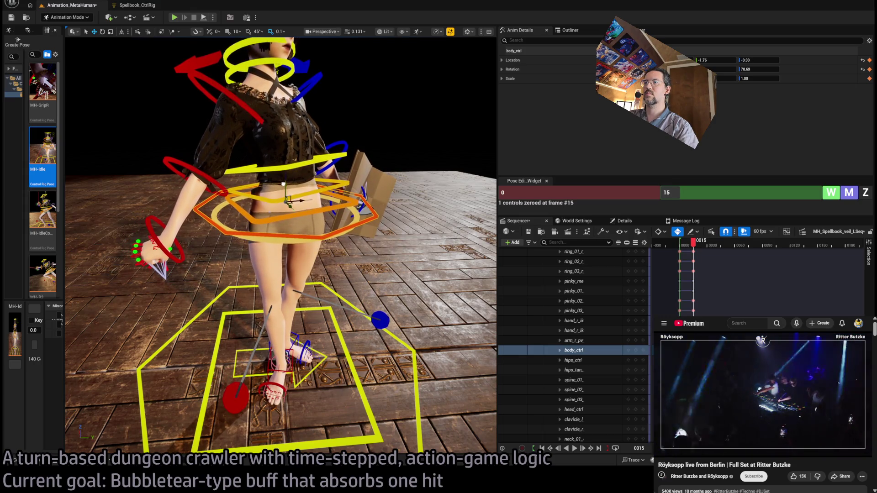
mouse_move(306, 224)
left_mouse_down()
mouse_move(285, 220)
mouse_move(273, 267)
mouse_move(259, 250)
mouse_move(282, 272)
mouse_move(256, 250)
left_mouse_up()
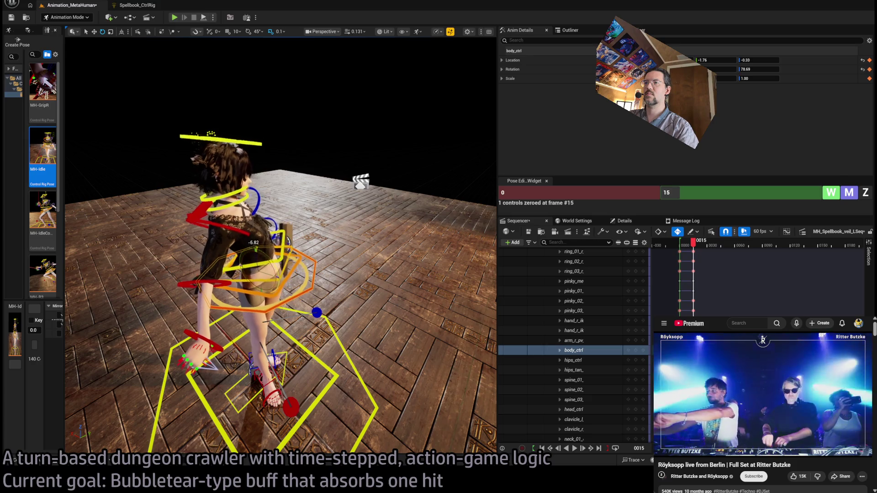
Step: Select the three spine controls, try rotating the body, and undo it
left_click(289, 273)
left_click(286, 251, "ctrl")
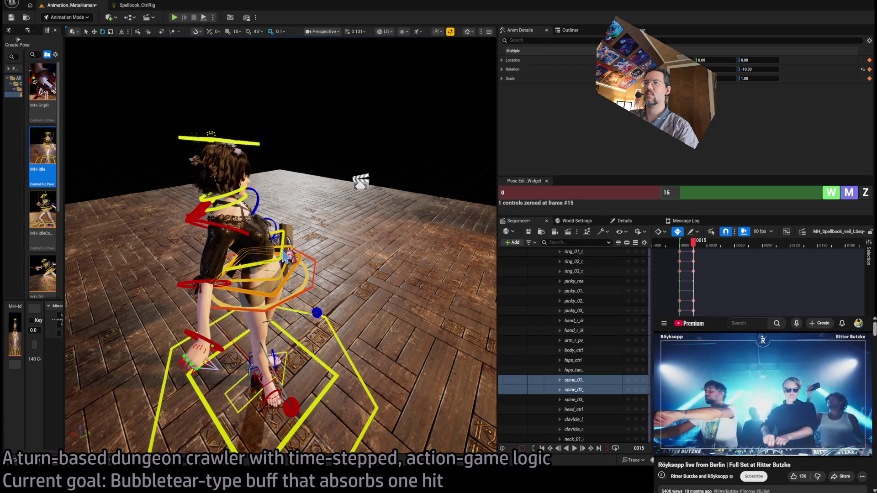
left_click(286, 258, "ctrl")
key("f")
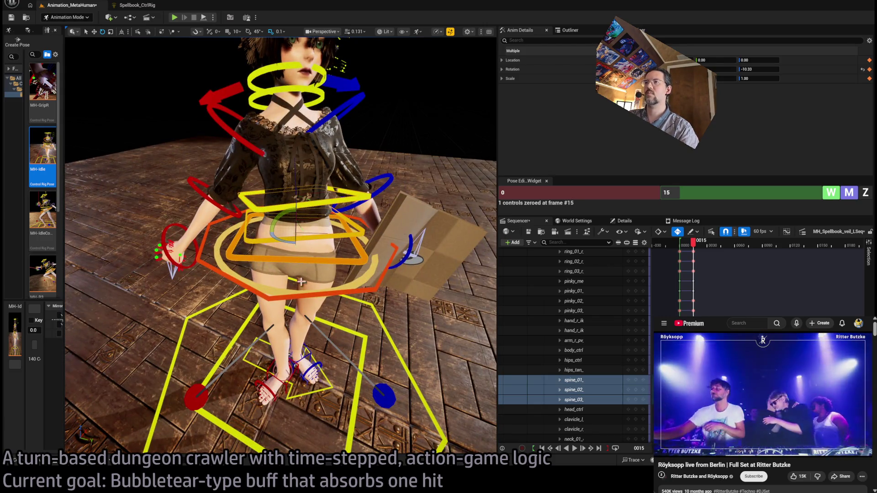
left_click(297, 296)
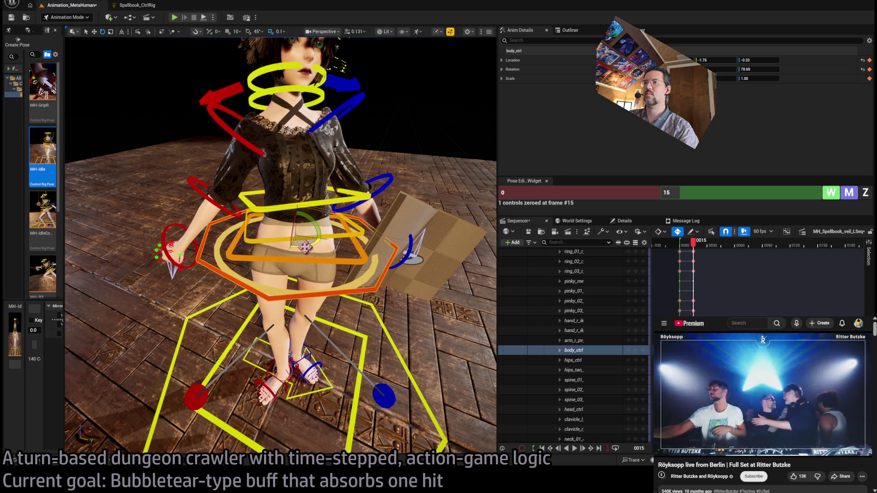
mouse_move(304, 247)
left_mouse_down()
mouse_move(270, 248)
mouse_move(311, 245)
mouse_move(298, 245)
left_mouse_up()
key("ctrl+z")
key("ctrl+z")
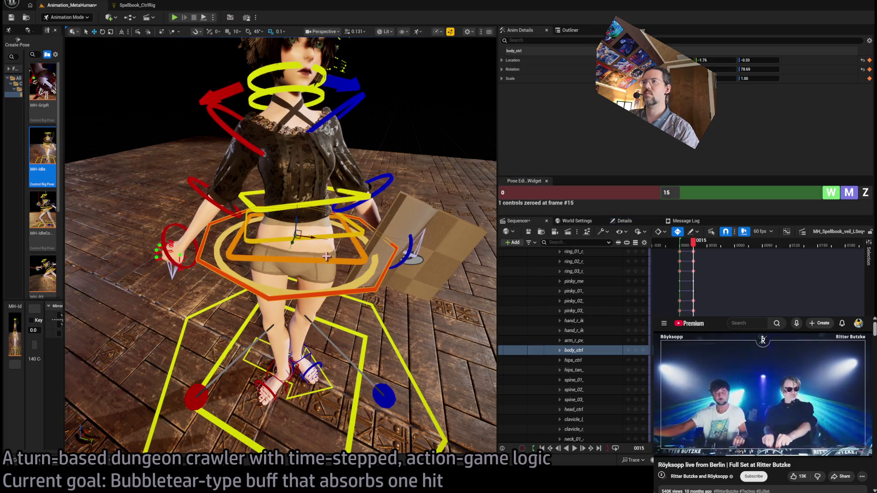
Step: Zero spine_01 to spine_03 at frame 15 and rotate them into a lean
left_click(256, 235)
left_click(249, 215, "ctrl")
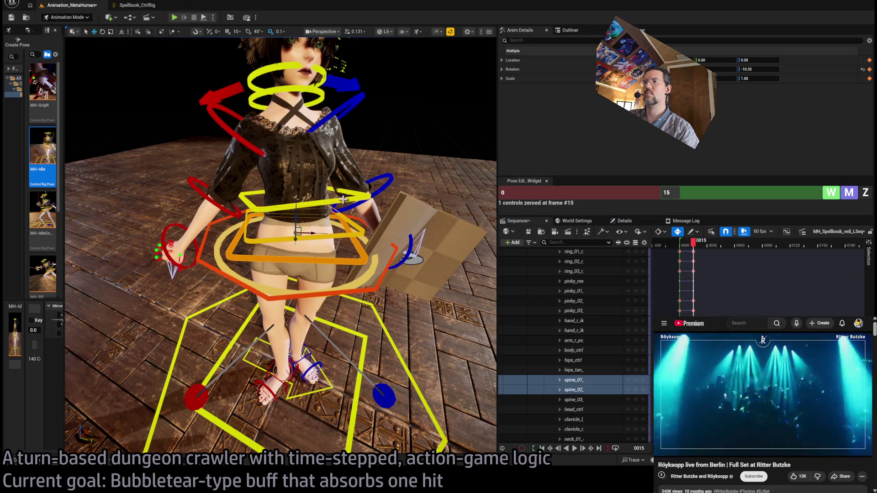
left_click(242, 197, "ctrl")
left_click(865, 193)
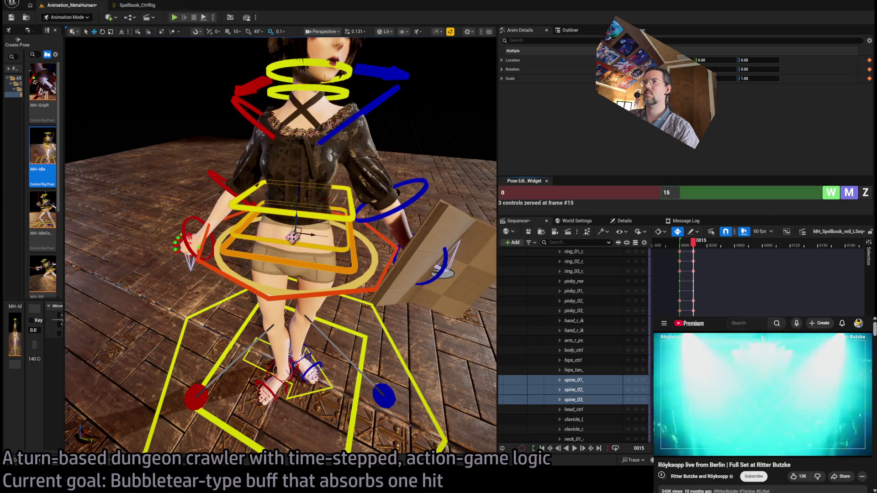
left_click_drag(294, 226, 297, 203)
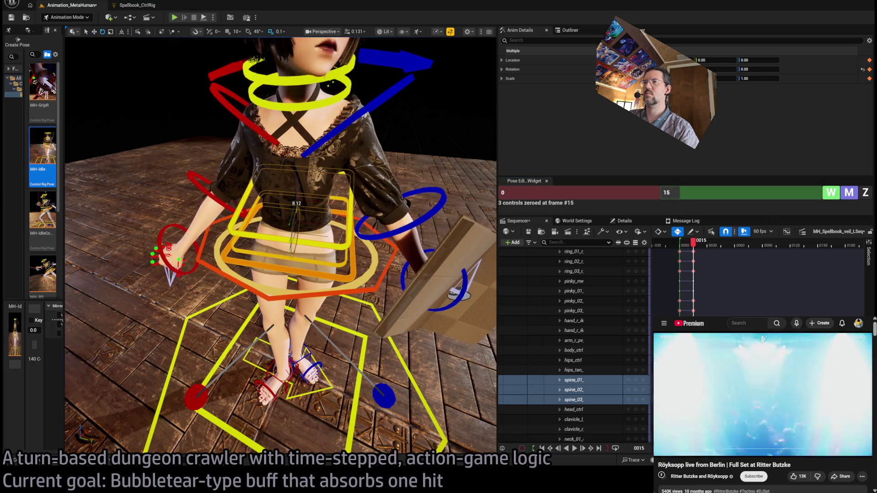
left_click_drag(307, 243, 310, 231)
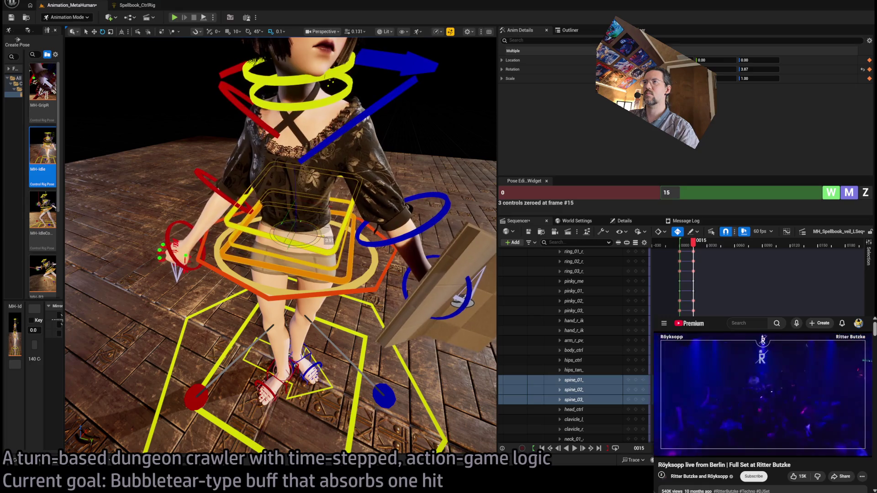
Step: Ease the spine back to a slight lean, then select head_ctrl and body_ctrl
key("f")
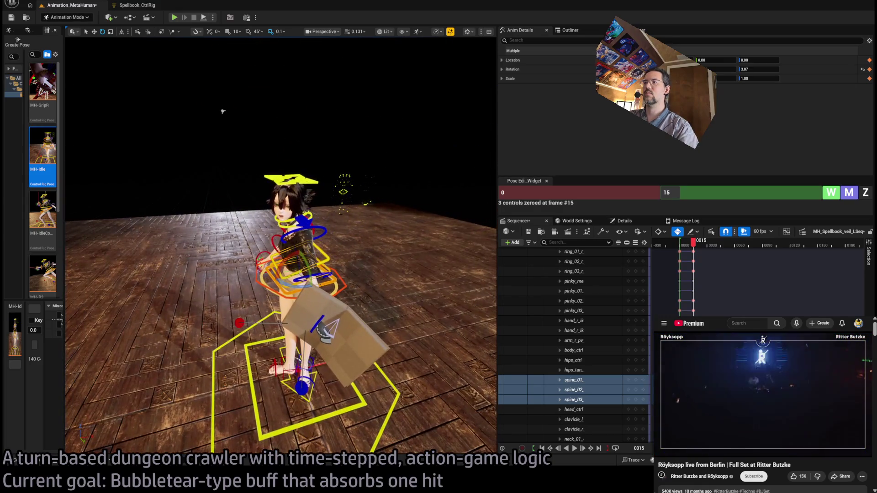
scroll(222, 111, "up", 3)
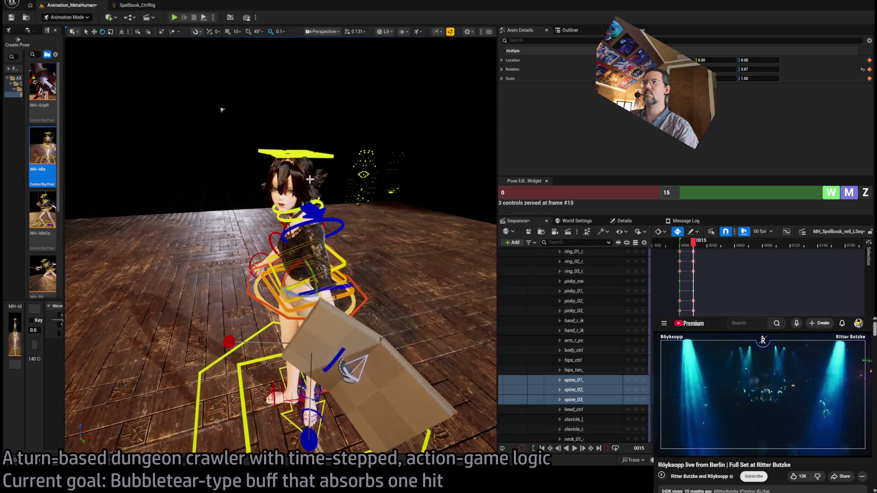
left_click_drag(301, 294, 295, 157)
left_click(294, 157)
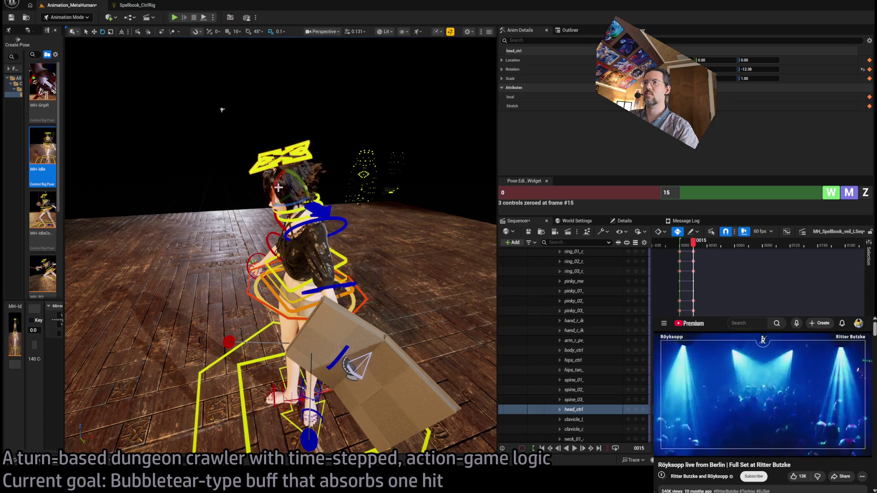
mouse_move(222, 110)
left_mouse_down()
mouse_move(239, 133)
mouse_move(352, 181)
left_mouse_up()
left_click(336, 250)
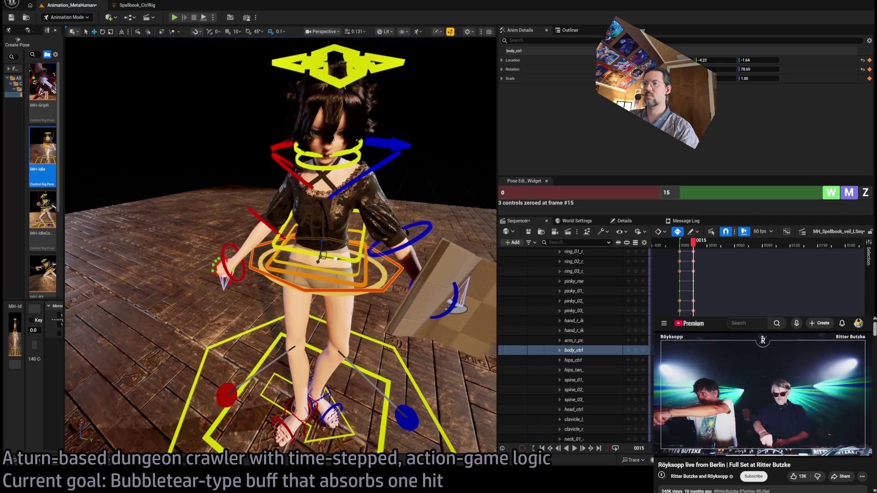
Step: Drag body_ctrl to shift the hips to about 2.47, -0.93, then zoom out to check the pose
left_click_drag(335, 259, 348, 265)
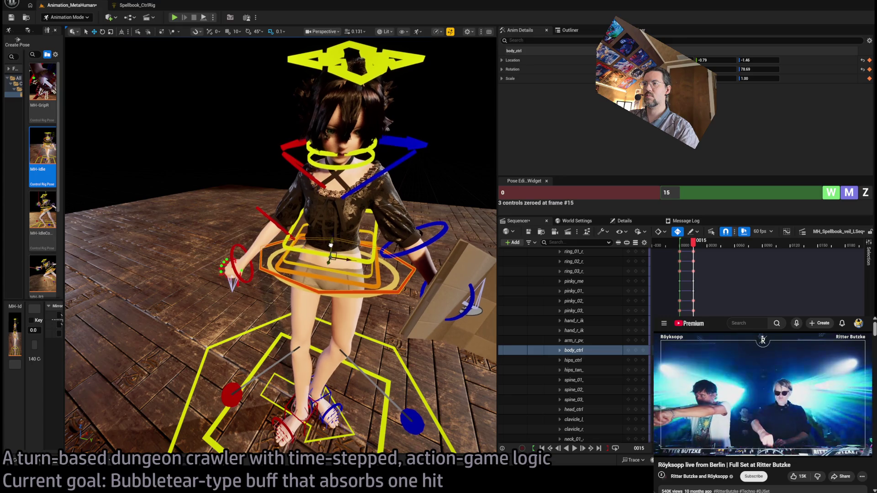
left_click_drag(331, 246, 350, 260)
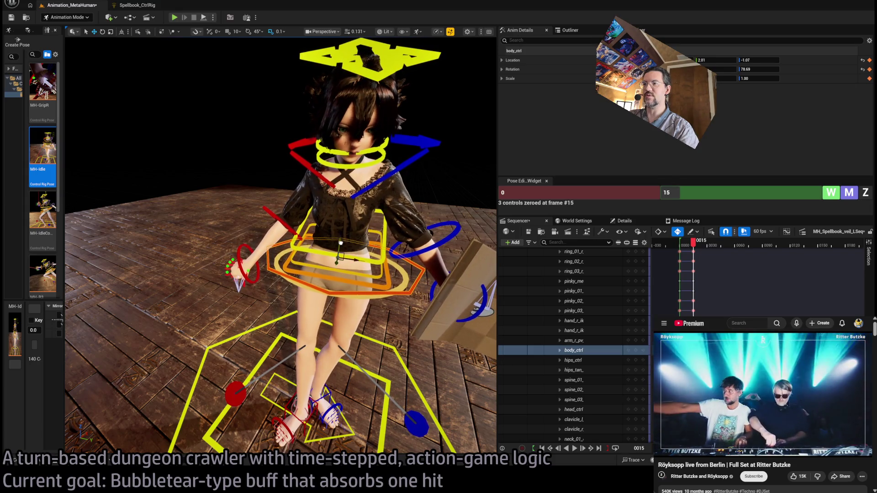
mouse_move(353, 259)
left_mouse_down()
mouse_move(364, 260)
mouse_move(341, 247)
mouse_move(357, 260)
mouse_move(341, 247)
mouse_move(297, 251)
mouse_move(275, 243)
mouse_move(168, 41)
mouse_move(237, 87)
mouse_move(251, 121)
left_mouse_up()
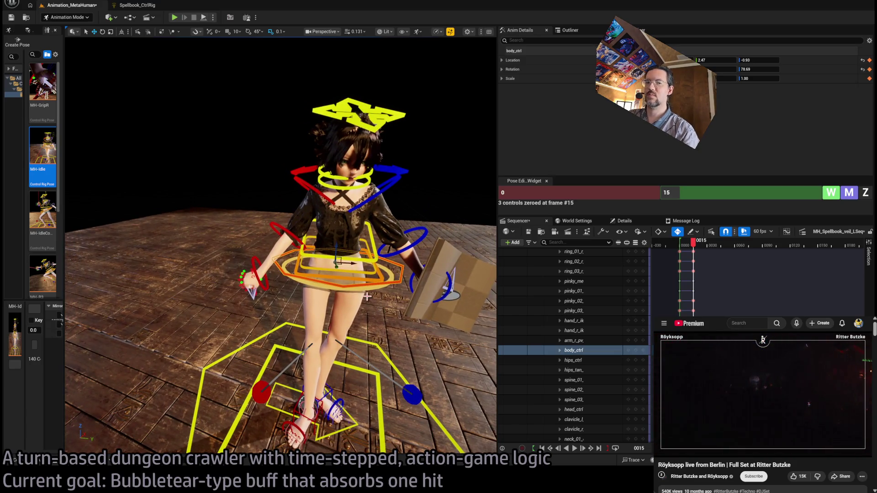
scroll(71, 137, "down", 5)
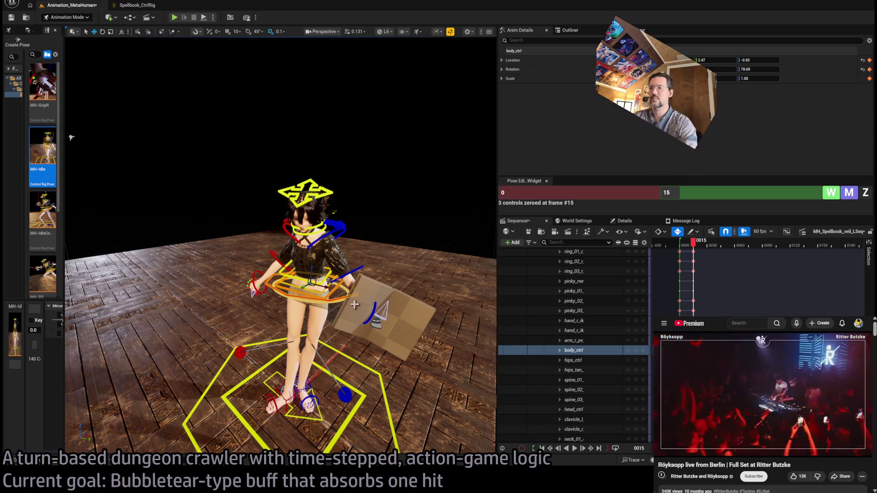
Step: Select foot_r_ik_ctrl and move and rotate the right foot up and sideways
scroll(281, 245, "up", 5)
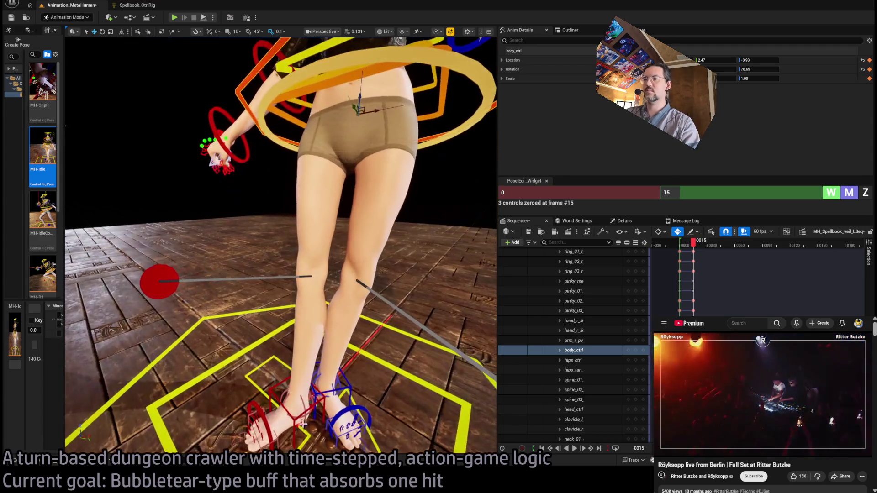
left_click(323, 401)
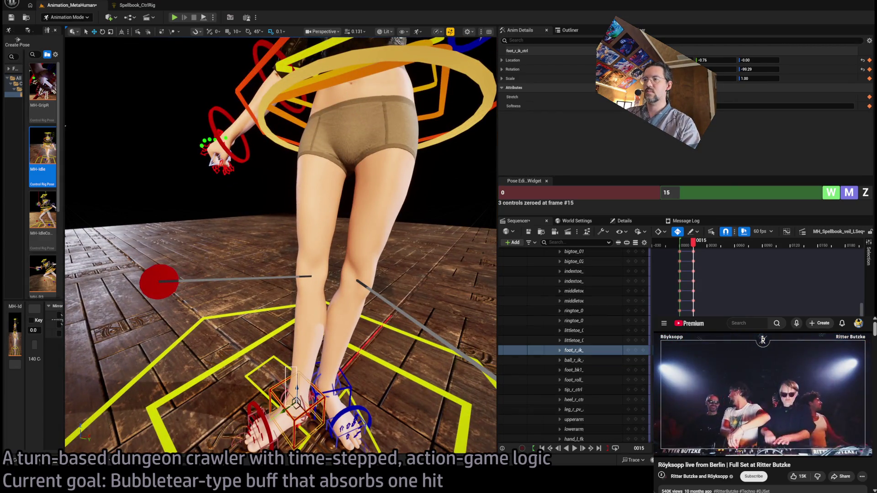
left_click(310, 399, "ctrl")
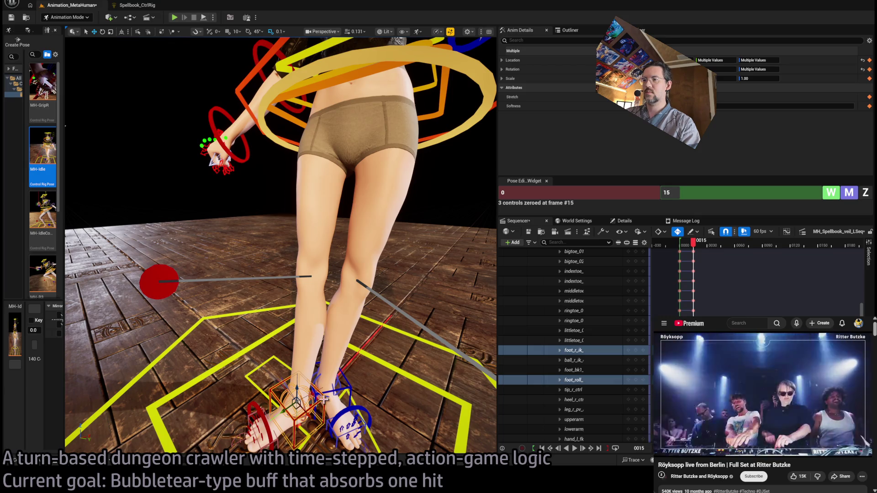
left_click(295, 404)
left_click_drag(293, 406, 316, 365)
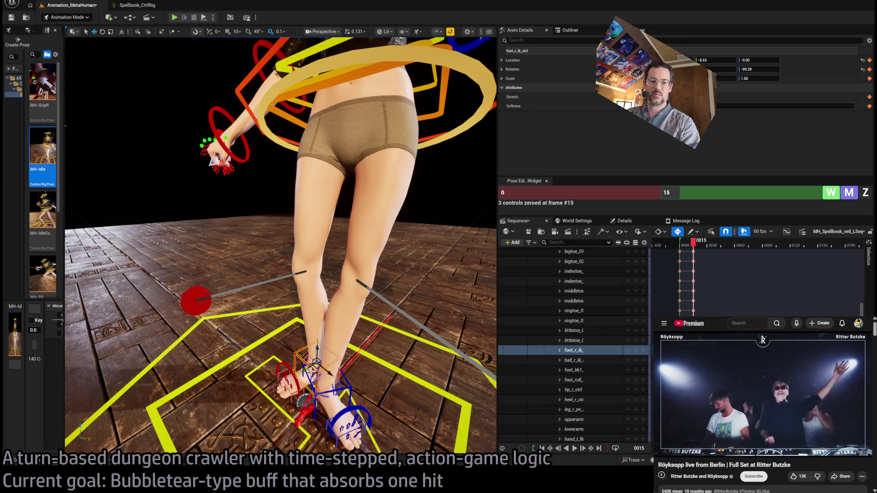
mouse_move(316, 368)
left_mouse_down()
mouse_move(330, 380)
mouse_move(315, 363)
left_mouse_up()
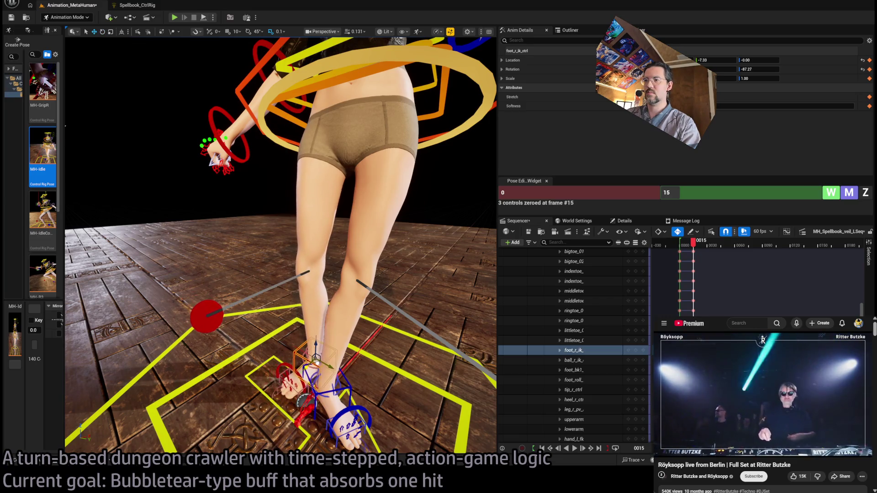
Step: Undo the right-foot adjustment and select hips_ctrl in the Sequencer list
key("ctrl+z")
key("ctrl+z")
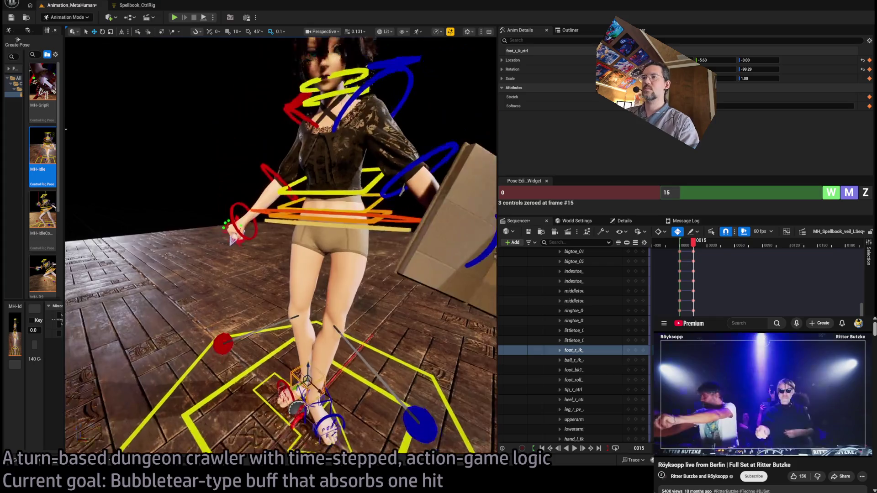
scroll(336, 335, "up", 3)
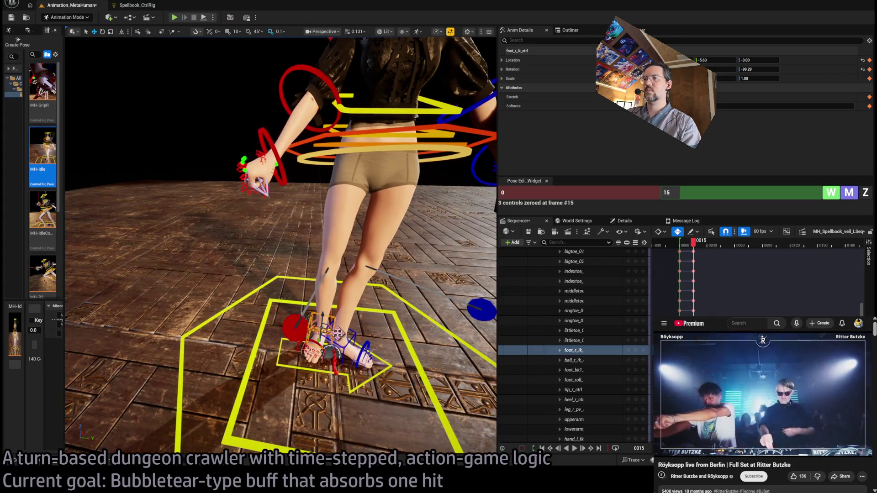
left_click(413, 152)
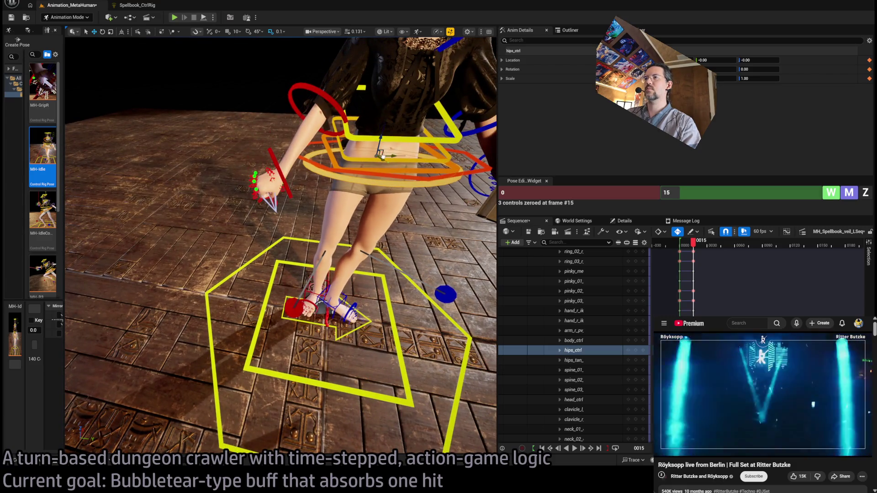
Step: Move body_ctrl to shift the upper body sideways and raise it slightly
left_click_drag(383, 157, 434, 145)
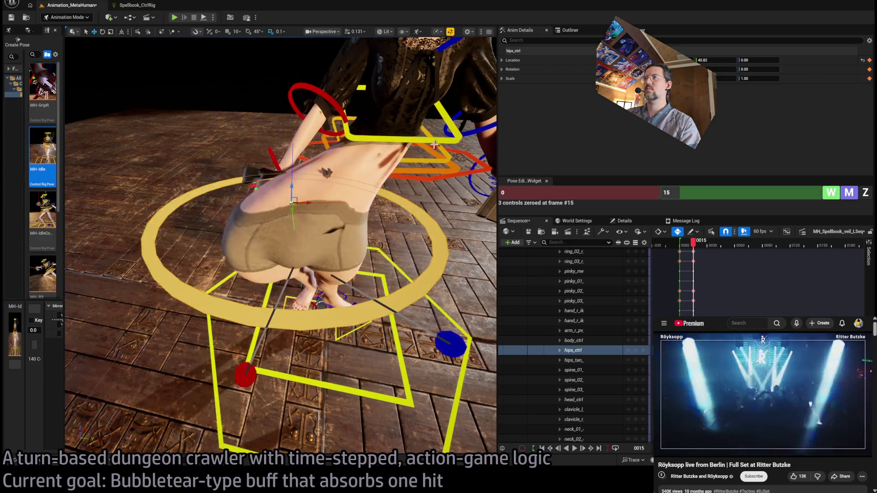
key("ctrl+z")
left_click(466, 174)
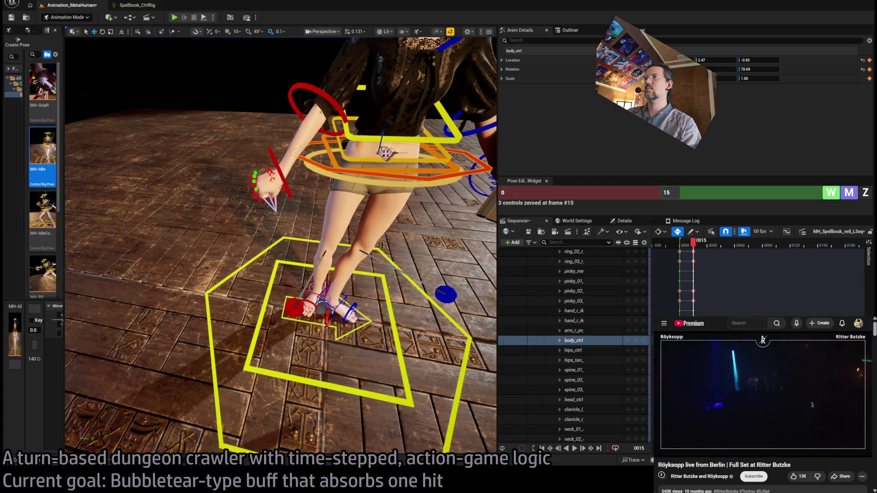
mouse_move(385, 154)
left_mouse_down()
mouse_move(310, 148)
mouse_move(350, 145)
mouse_move(230, 166)
mouse_move(289, 183)
mouse_move(308, 159)
mouse_move(333, 151)
left_mouse_up()
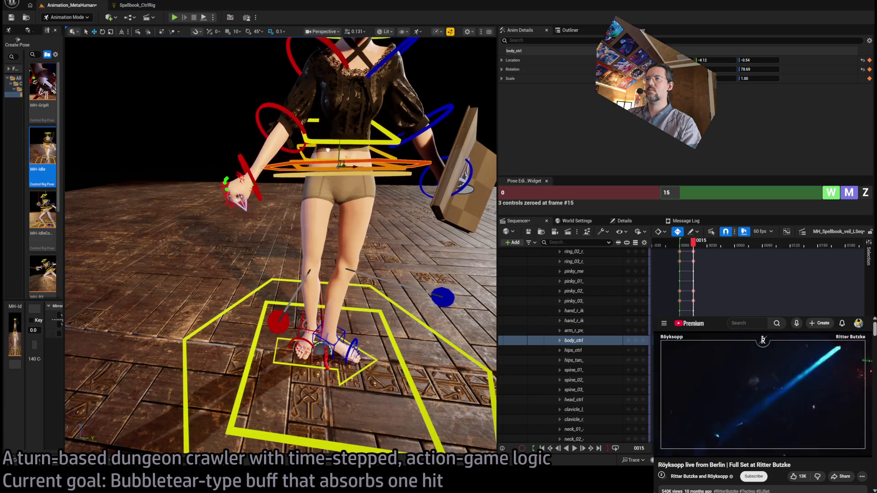
mouse_move(351, 168)
left_mouse_down()
mouse_move(334, 182)
mouse_move(366, 169)
mouse_move(353, 169)
mouse_move(371, 147)
left_mouse_up()
left_click(371, 148)
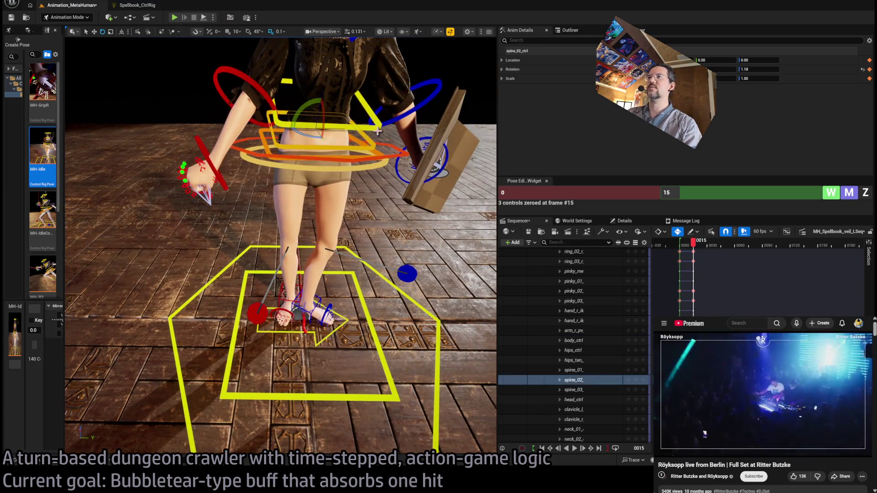
left_click(377, 130, "ctrl")
left_click(381, 152, "ctrl")
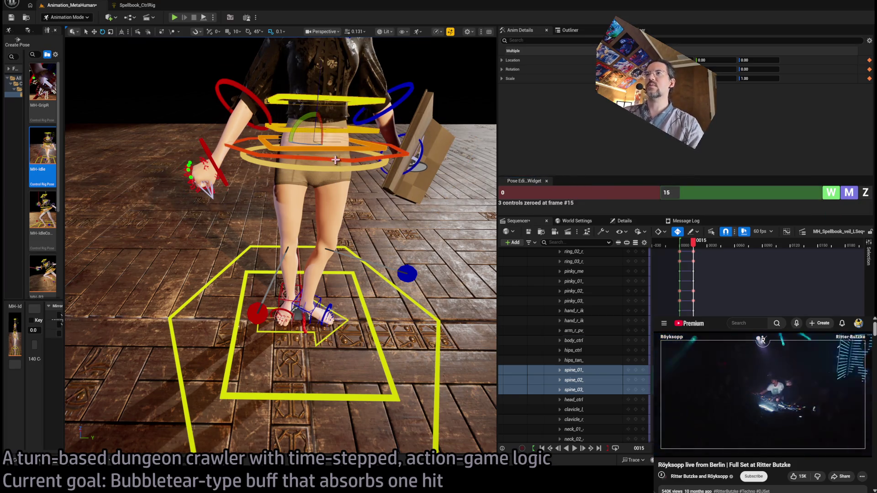
left_click(317, 159)
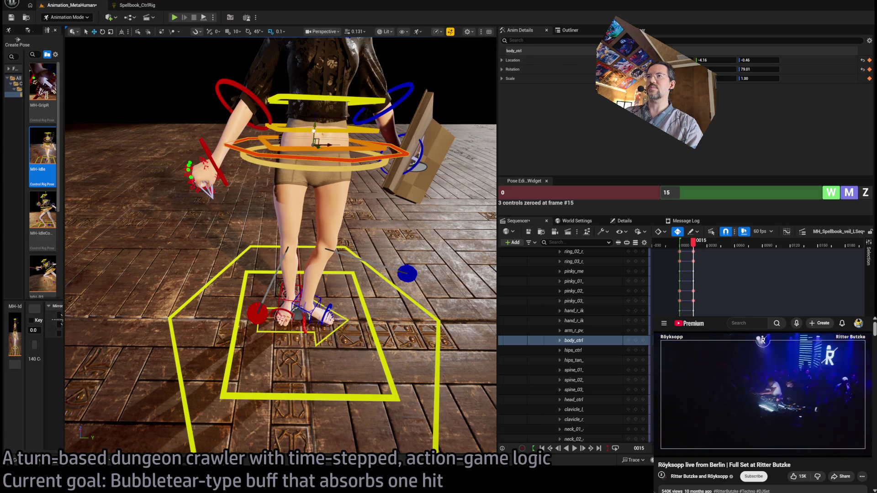
left_click_drag(314, 131, 314, 129)
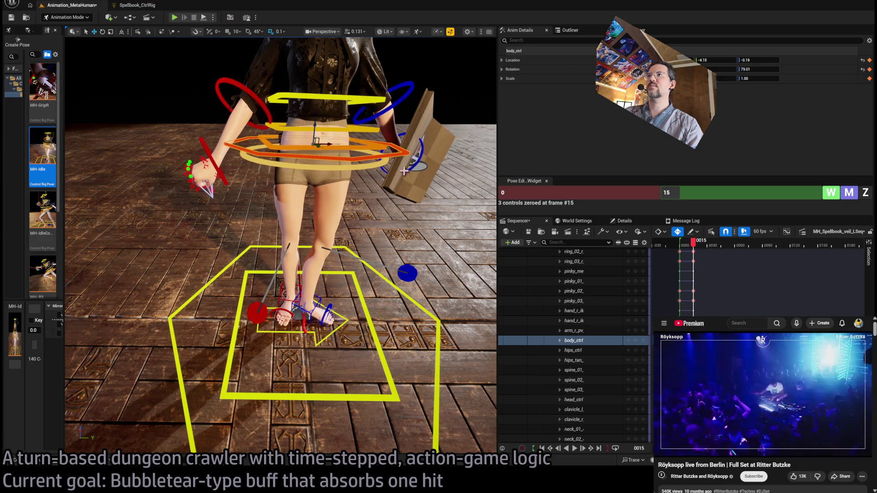
Step: Select spine_01–03 and rotate them to twist the torso about 8 degrees
mouse_move(404, 172)
left_mouse_down()
mouse_move(246, 130)
mouse_move(137, 63)
left_mouse_up()
left_click(366, 229)
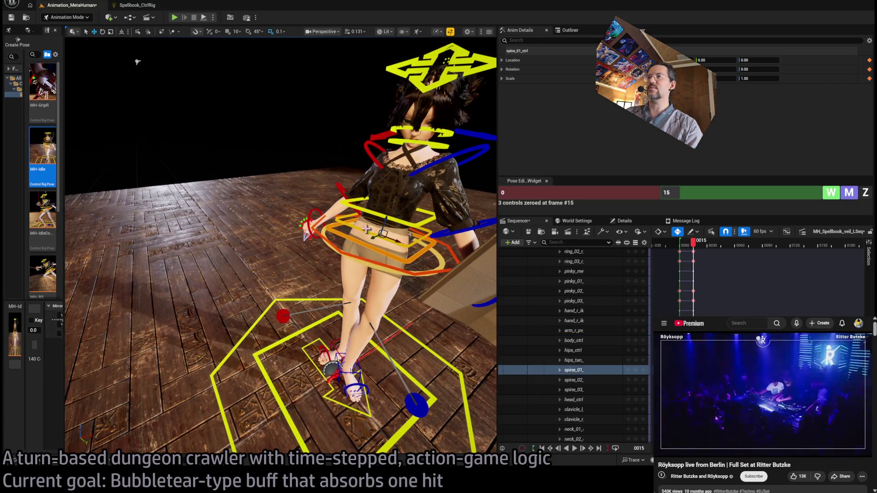
left_click(372, 215, "ctrl")
left_click(378, 213, "ctrl")
left_click_drag(378, 214, 543, 240)
key("e")
left_click_drag(347, 238, 354, 228)
Step: Select the head and neck controls, viewing the character from the front
left_click(311, 142)
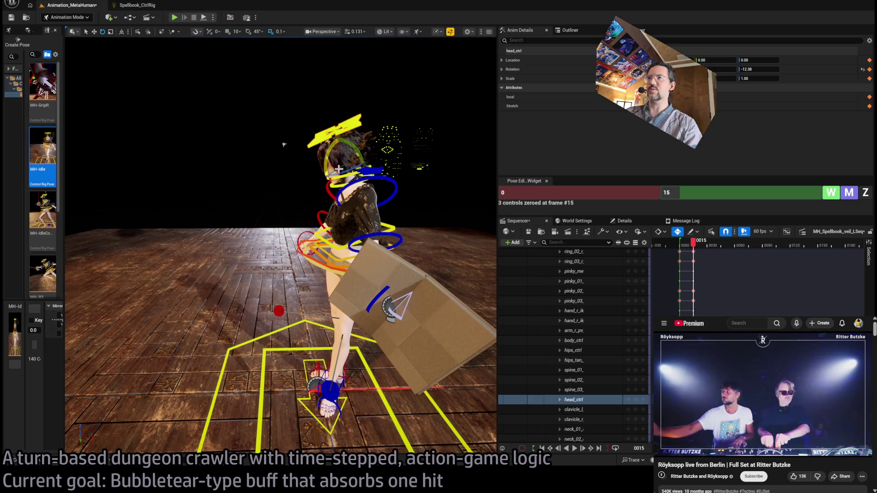
left_click(342, 183)
left_click(343, 177, "ctrl")
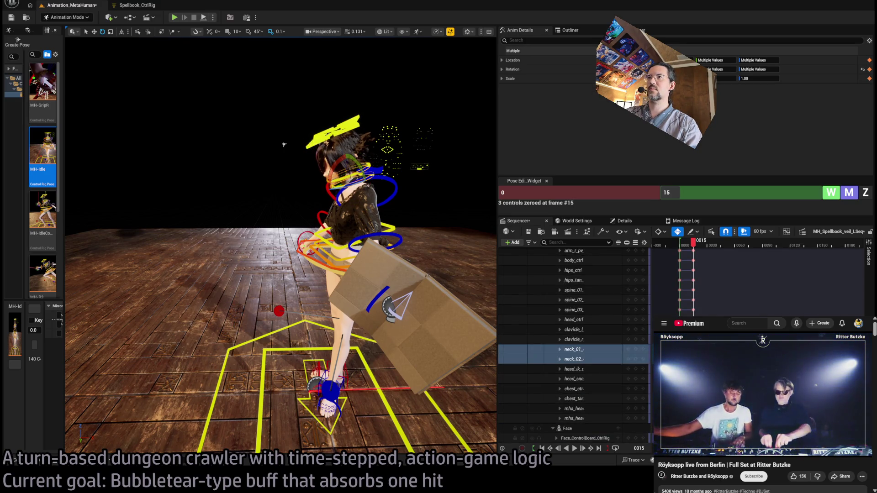
left_click(320, 139)
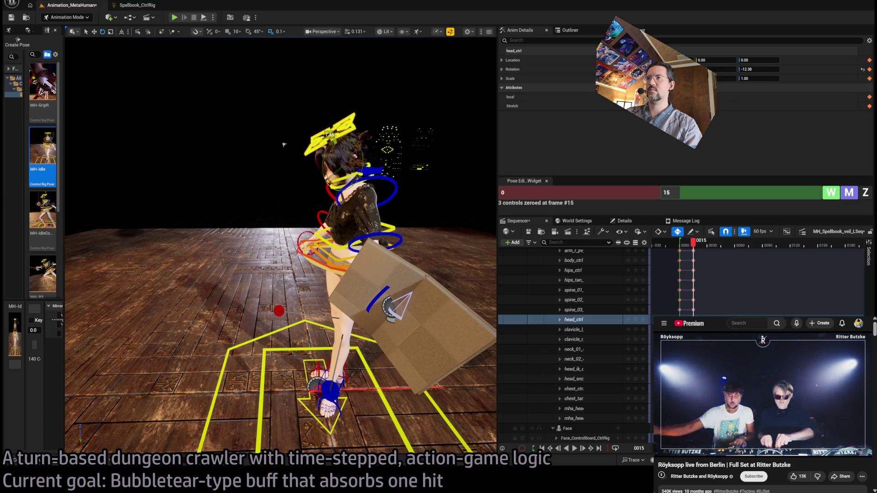
left_click_drag(393, 250, 373, 213)
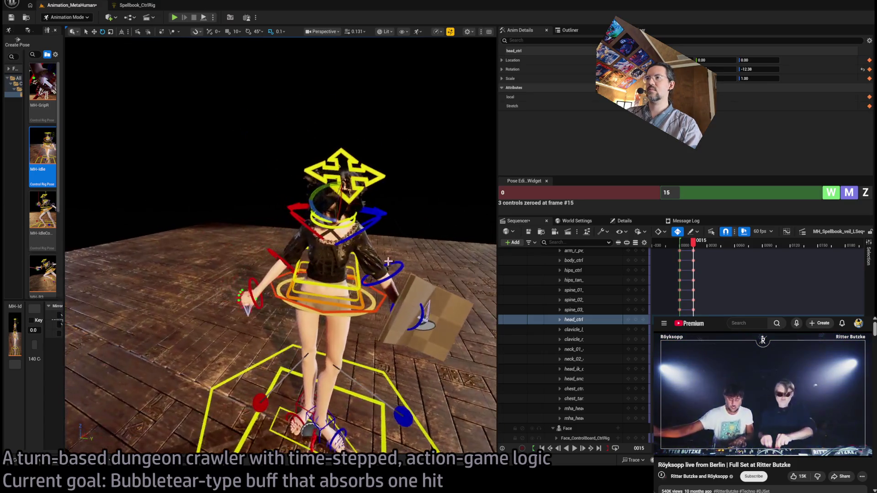
Step: Zero the rotation of the left arm FK controls and the left hand control
left_click(373, 213)
left_click(373, 222, "ctrl")
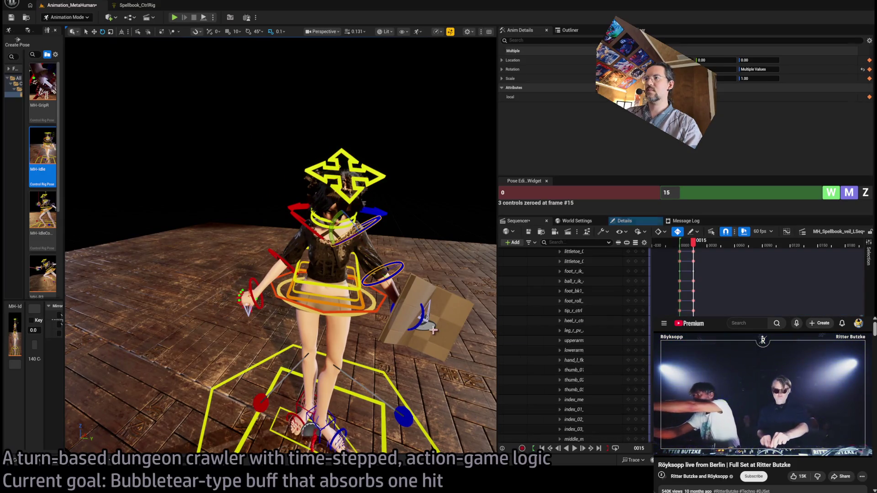
left_click(871, 193)
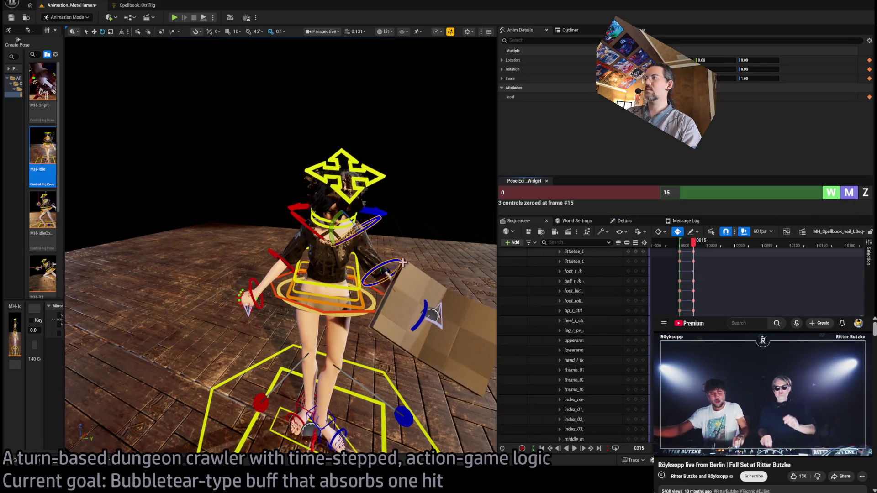
left_click(426, 313)
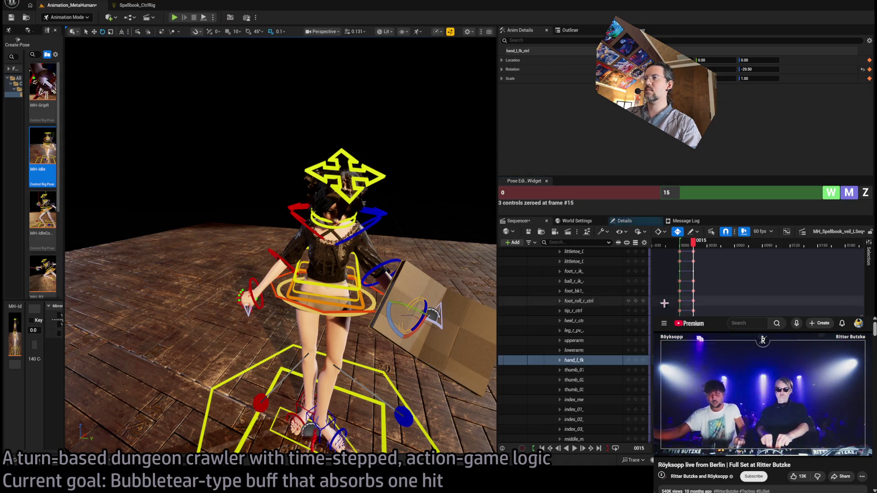
left_click(865, 193)
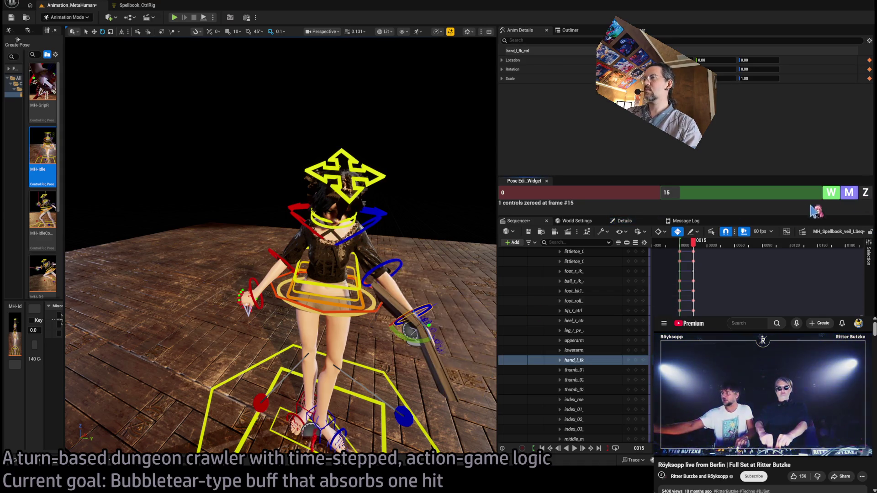
Step: Rotate the left forearm and hand to bring the book to the chest, then lower it
left_click(400, 268)
mouse_move(394, 287)
left_mouse_down()
mouse_move(402, 256)
mouse_move(386, 249)
mouse_move(394, 287)
left_mouse_up()
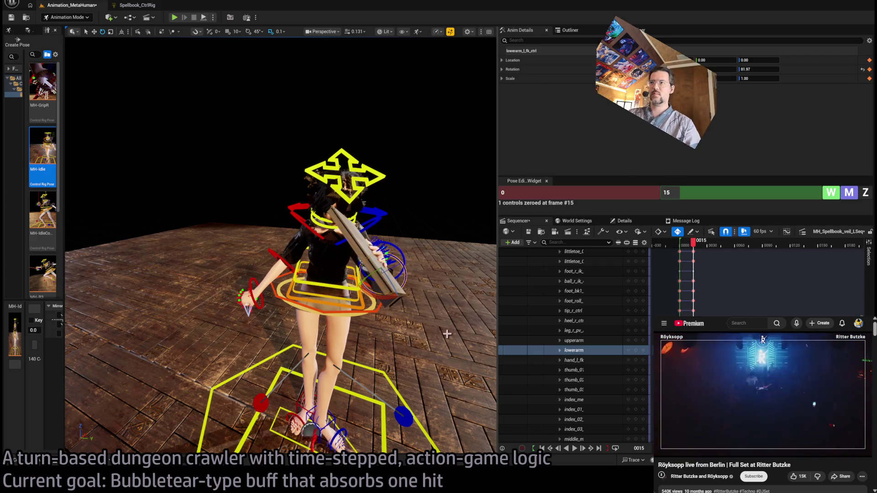
left_click(390, 277)
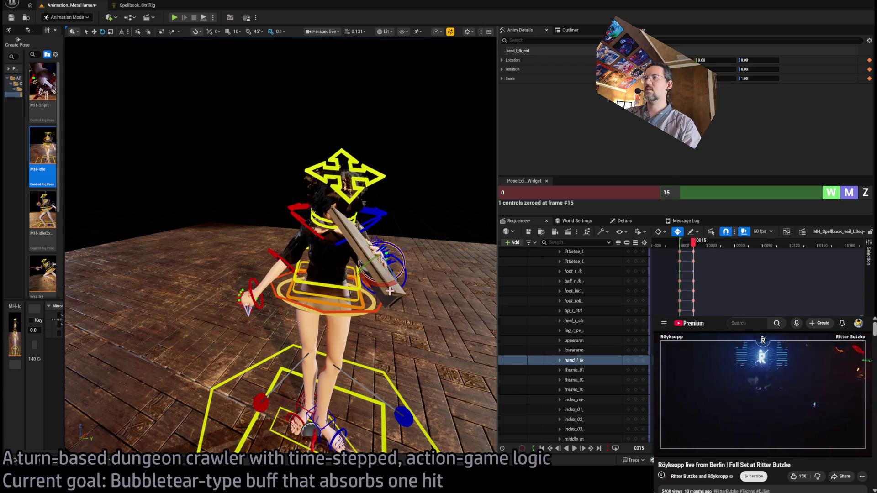
left_click_drag(390, 291, 383, 267)
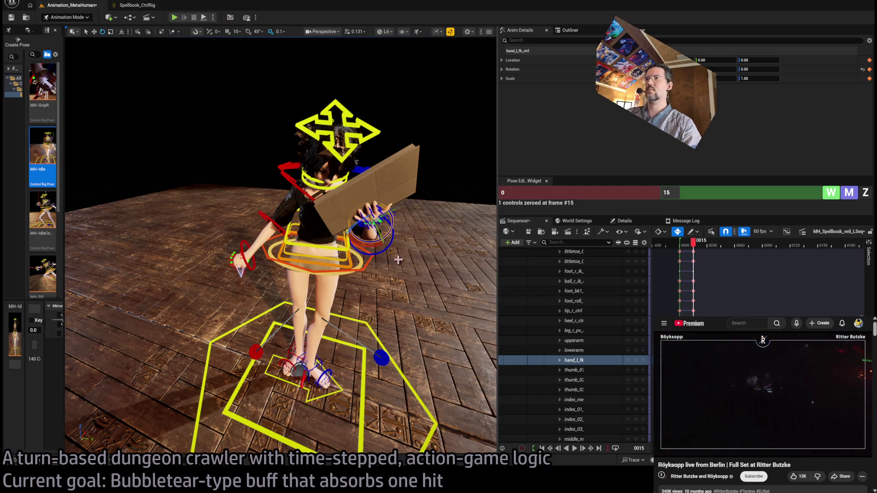
left_click(372, 237)
mouse_move(377, 235)
left_mouse_down()
mouse_move(361, 253)
mouse_move(344, 249)
left_mouse_up()
Step: Rotate upperarm_l_fk_ctrl to 41.18 and turn the left hand so the open book lies flatter
mouse_move(281, 247)
left_mouse_down()
mouse_move(347, 237)
mouse_move(293, 215)
mouse_move(238, 222)
left_mouse_up()
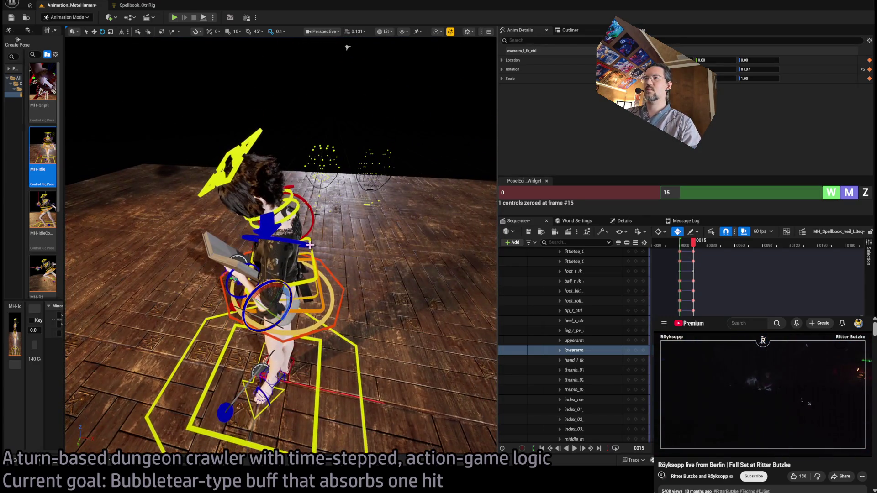
left_click(301, 274)
mouse_move(260, 257)
left_mouse_down()
mouse_move(274, 281)
mouse_move(320, 158)
mouse_move(294, 269)
mouse_move(258, 294)
left_mouse_up()
left_click(303, 299)
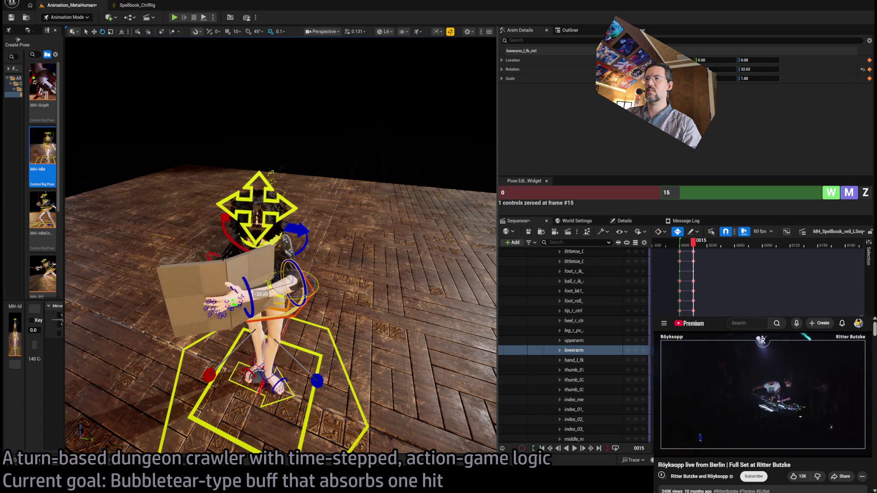
left_click(292, 276)
mouse_move(299, 226)
left_mouse_down()
mouse_move(297, 270)
mouse_move(450, 177)
mouse_move(325, 180)
mouse_move(421, 180)
mouse_move(353, 332)
mouse_move(321, 293)
left_mouse_up()
left_click(262, 351)
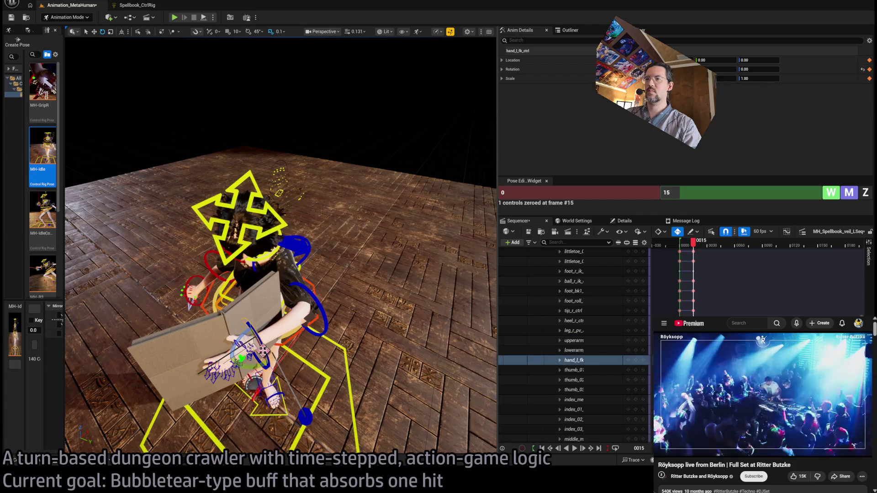
mouse_move(257, 338)
left_mouse_down()
mouse_move(231, 338)
mouse_move(261, 357)
mouse_move(257, 381)
left_mouse_up()
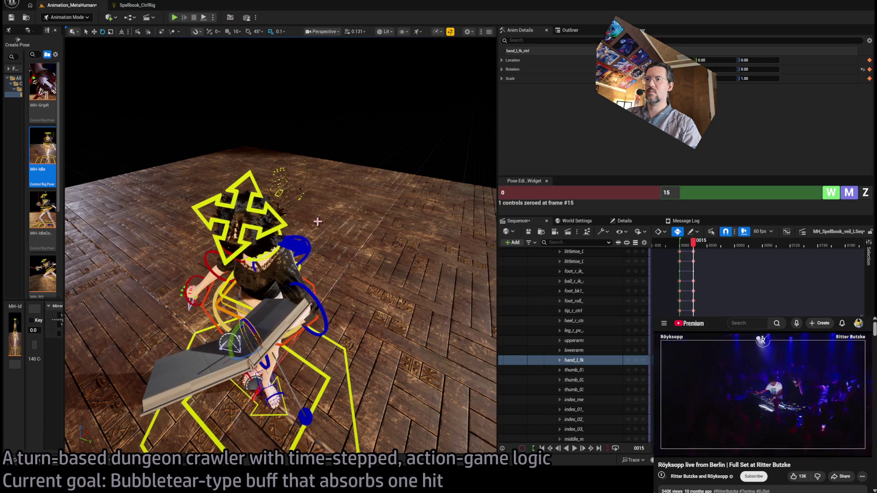